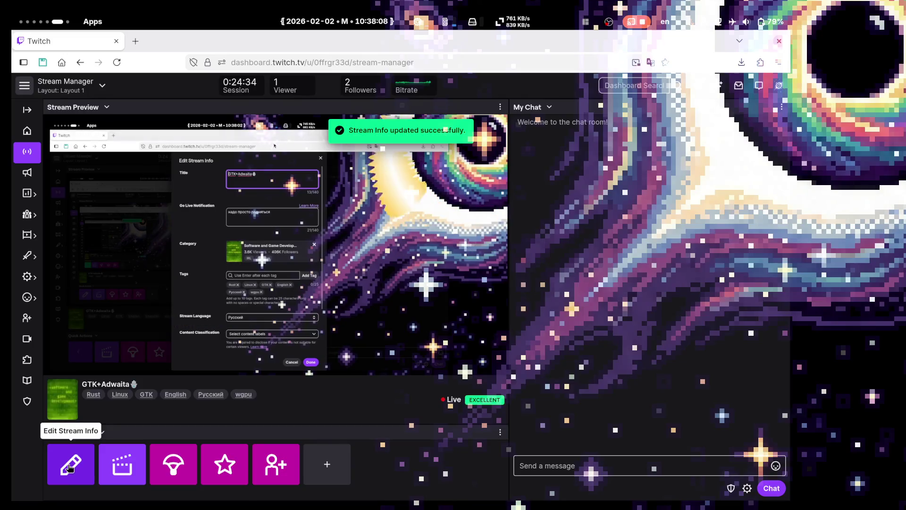
Open the GNOME Characters emoji picker and scroll down through Recently Used.
key("super+period")
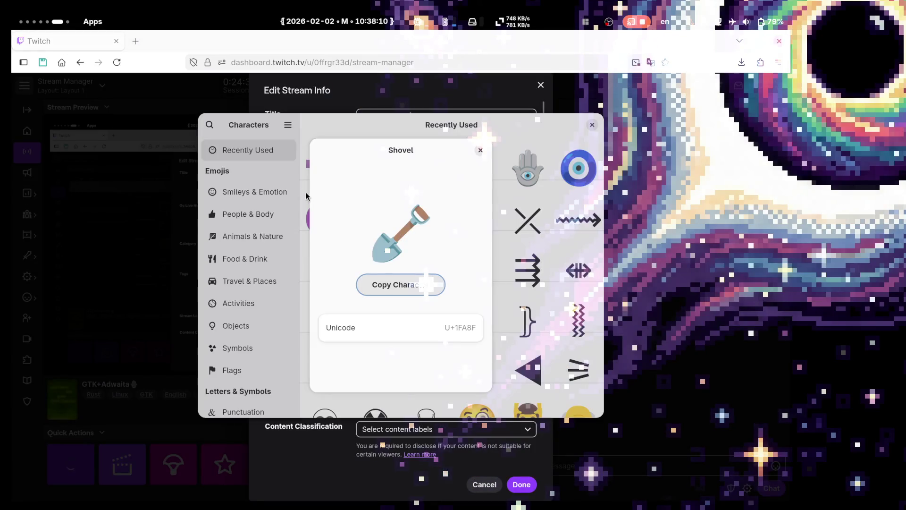
left_click(476, 150)
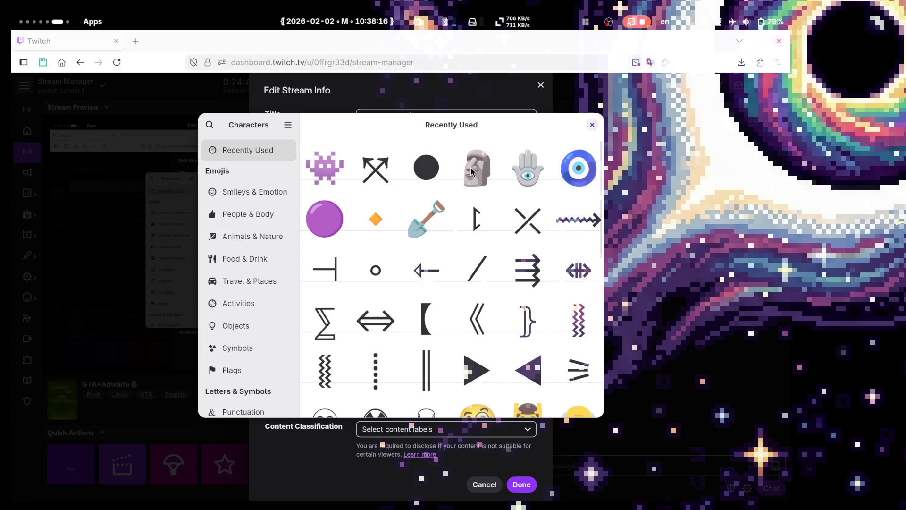
scroll(471, 170, "down", 3)
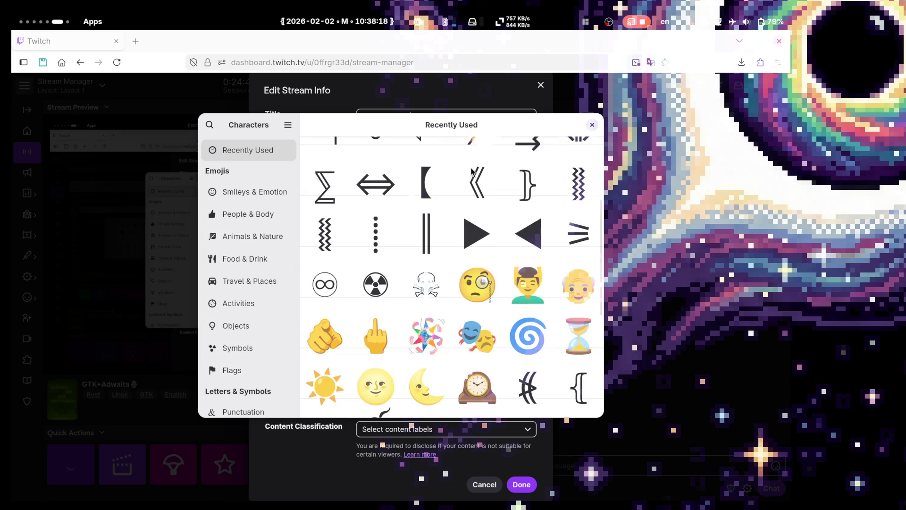
scroll(471, 171, "down", 2)
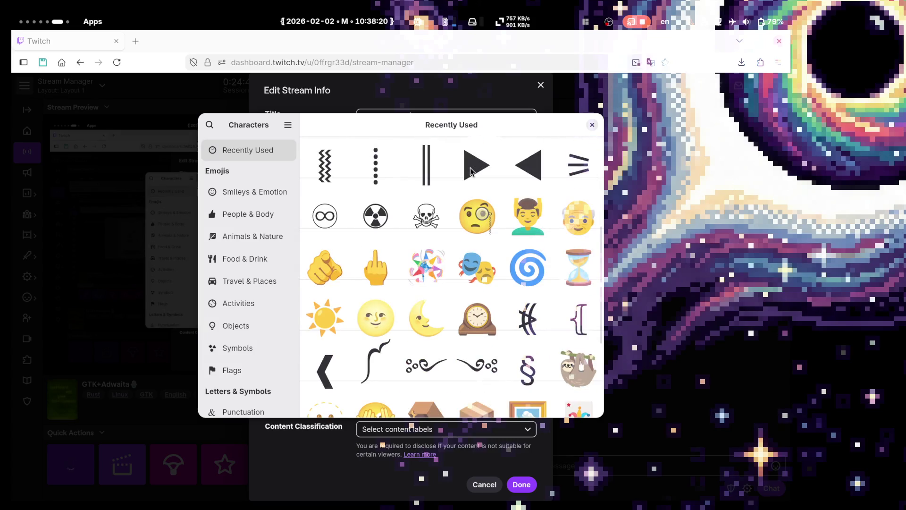
scroll(471, 170, "down", 3)
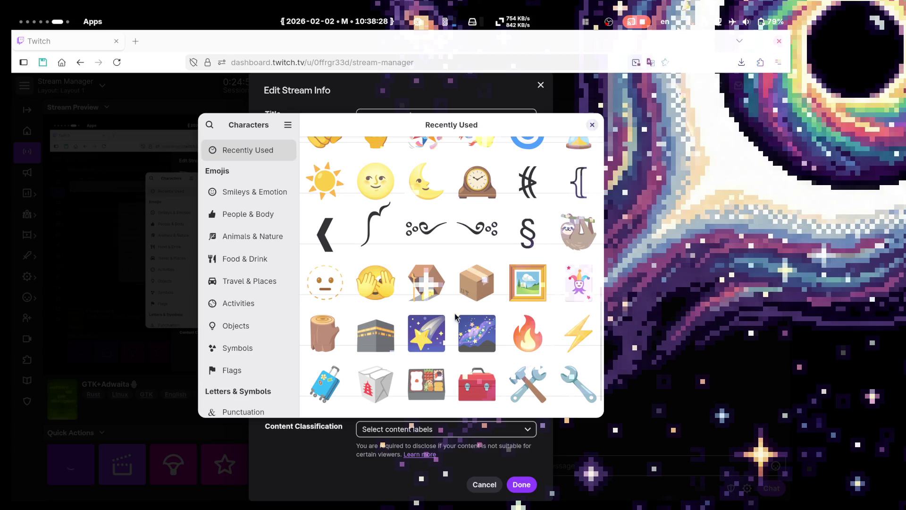
Copy the Joker emoji and paste it at the start of the stream title.
left_click(579, 283)
left_click(398, 285)
left_click(361, 116)
key("ctrl+v")
Save the joker-prefixed stream info, then reopen the editor and cancel without changes.
left_click(521, 484)
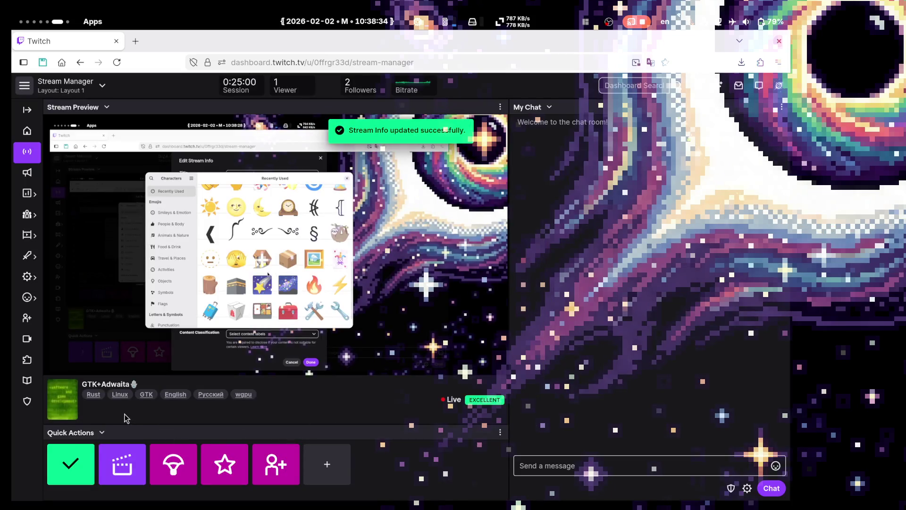
left_click(71, 463)
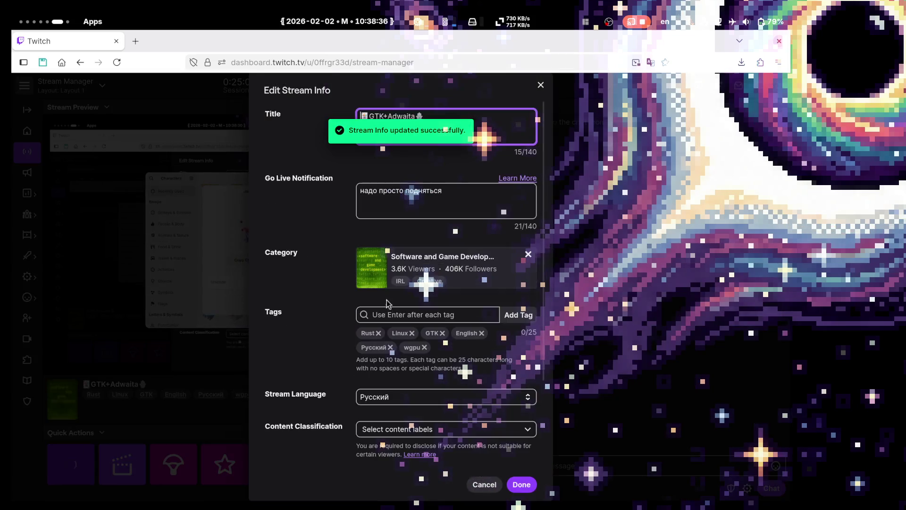
left_click(477, 493)
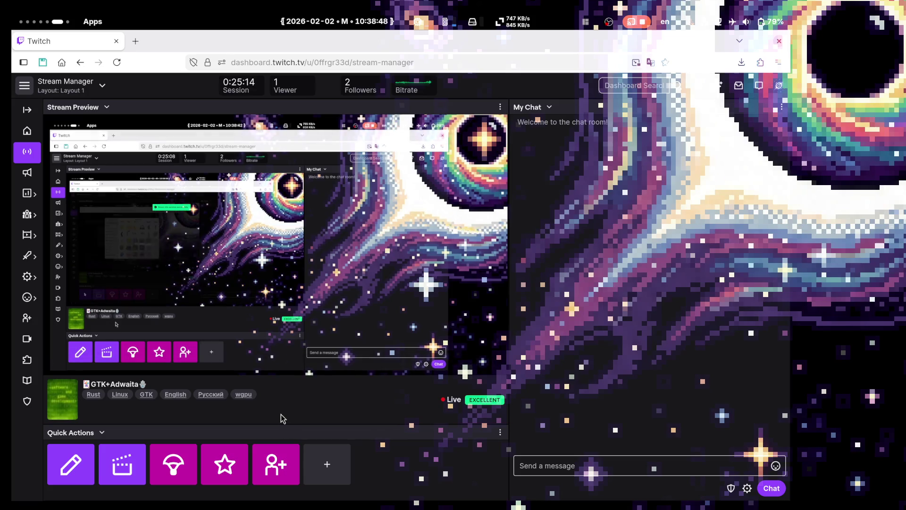
Check the browser search results workspace, then move to the terminal workspace.
key("super+4")
key("super+1")
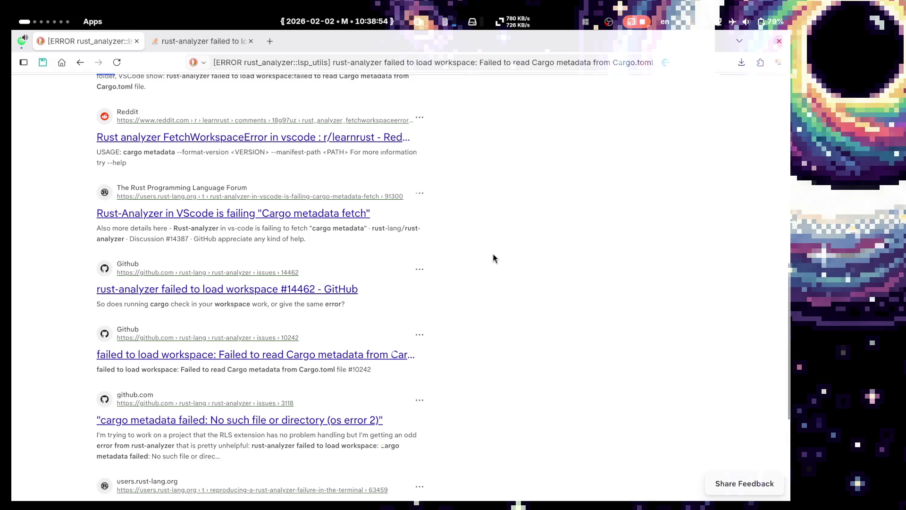
scroll(493, 258, "up", 7)
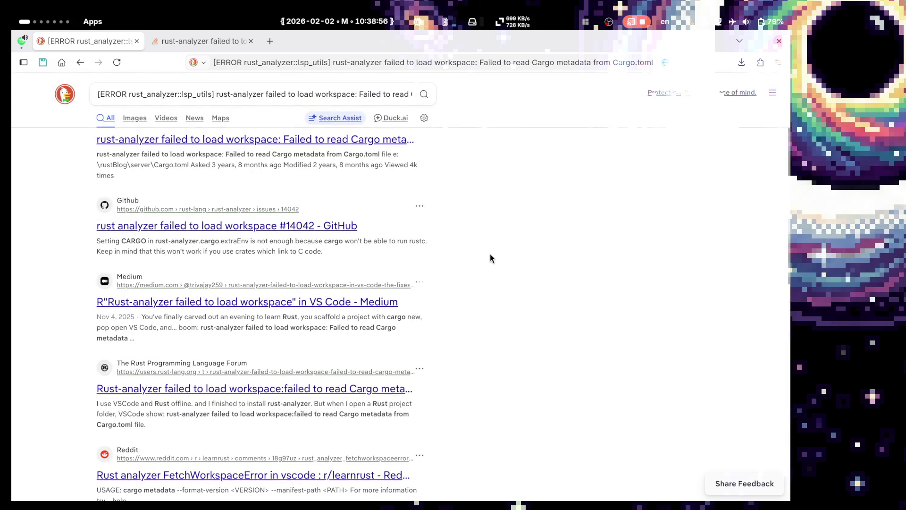
key("super+2")
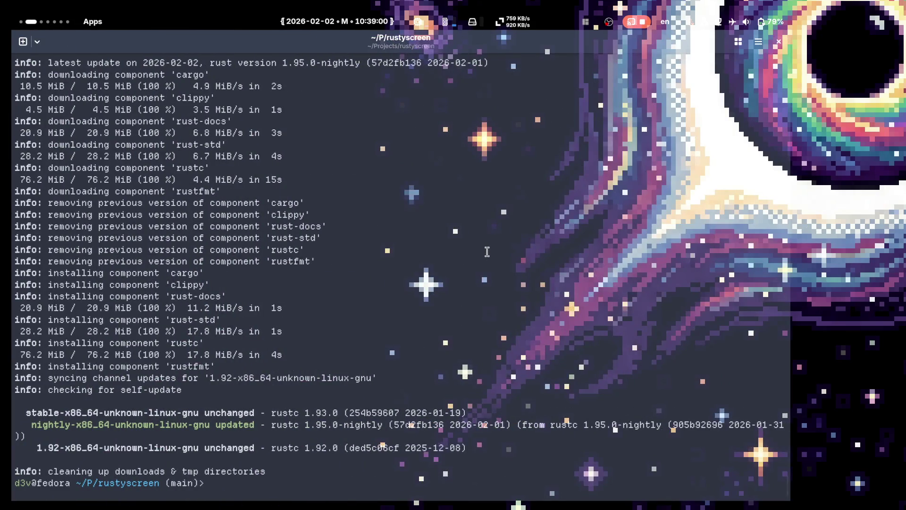
Run rust-analyzer in the rustyscreen project terminal.
key("super+1")
key("super+2")
type("rust-an")
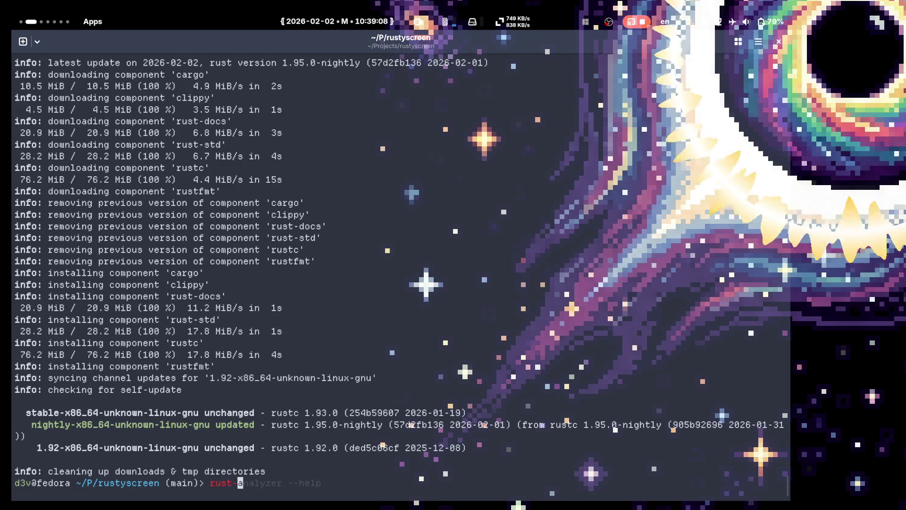
type("alyzer")
key("Return")
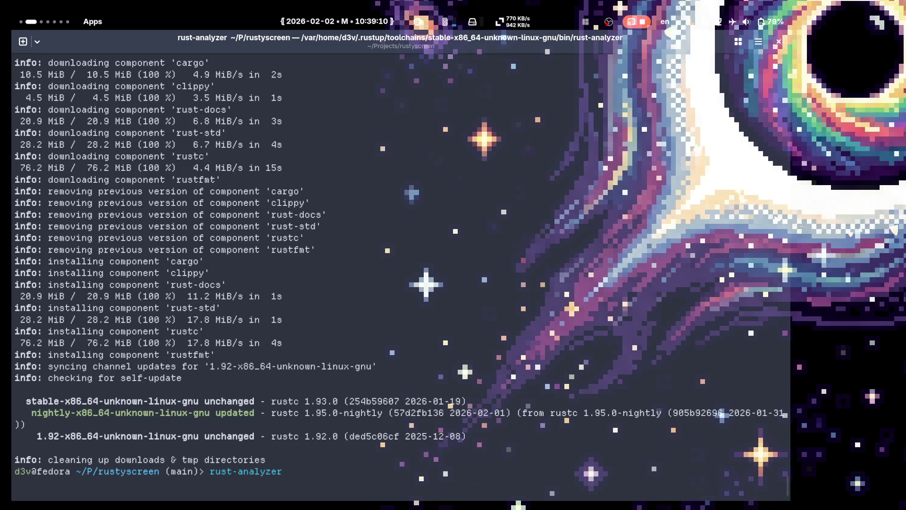
Interrupt it and rerun the command as 'rust-analyzer --help' to print its help.
key("ctrl+c")
key("Up")
type("--help")
key("Return")
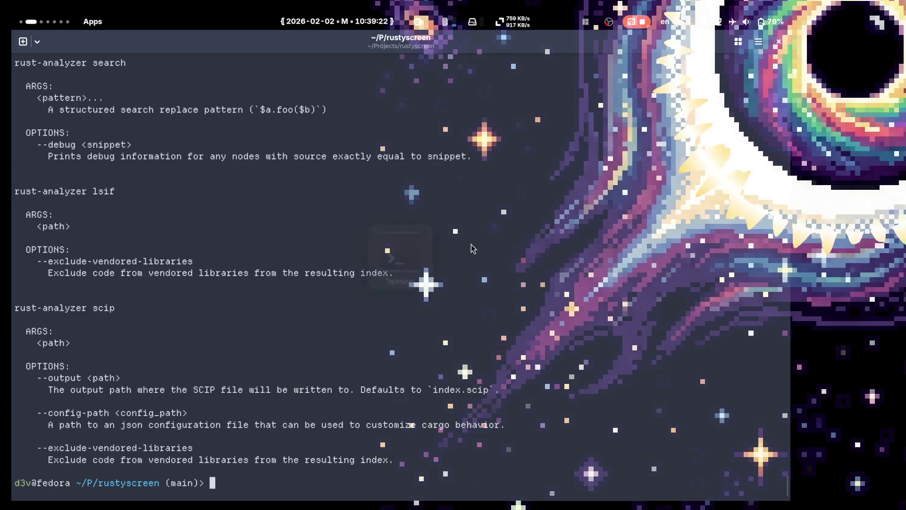
key("super+Page_Down")
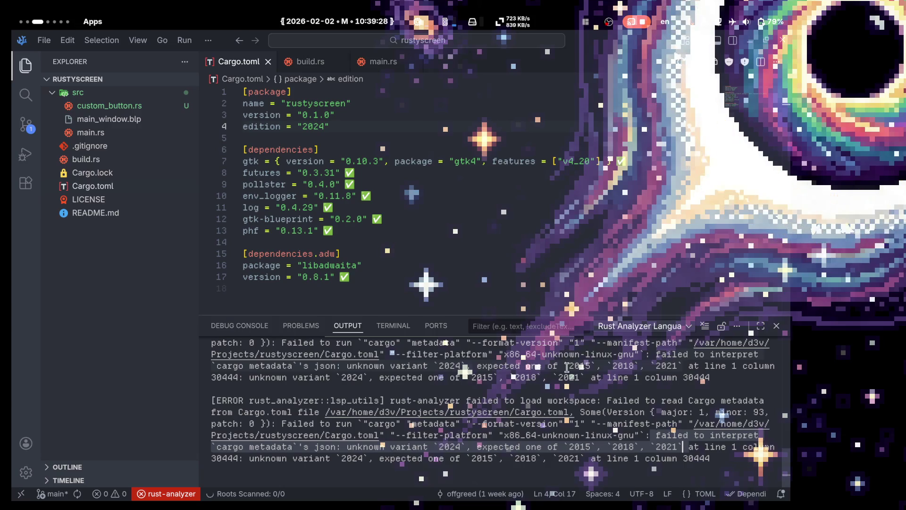
Highlight 'Failed' and 'metadata' in the rust-analyzer edition 2024 error output.
double_click(617, 401)
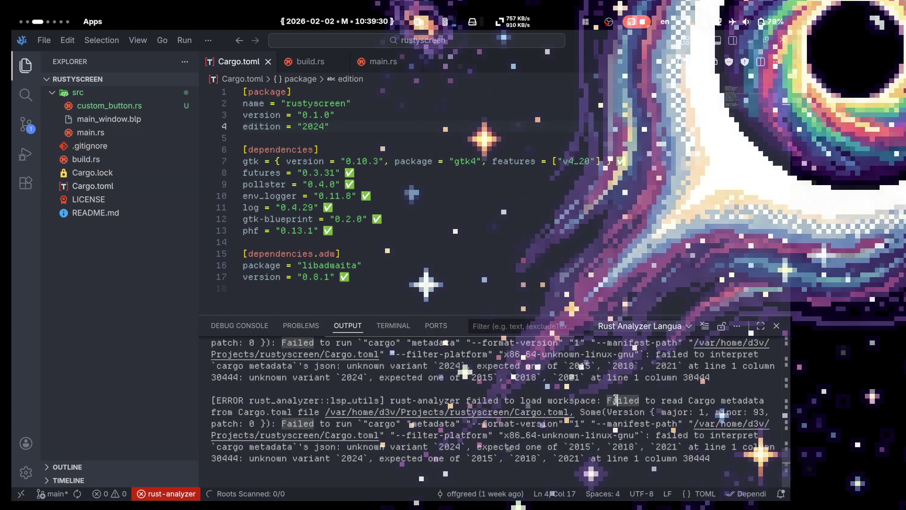
left_click(627, 389)
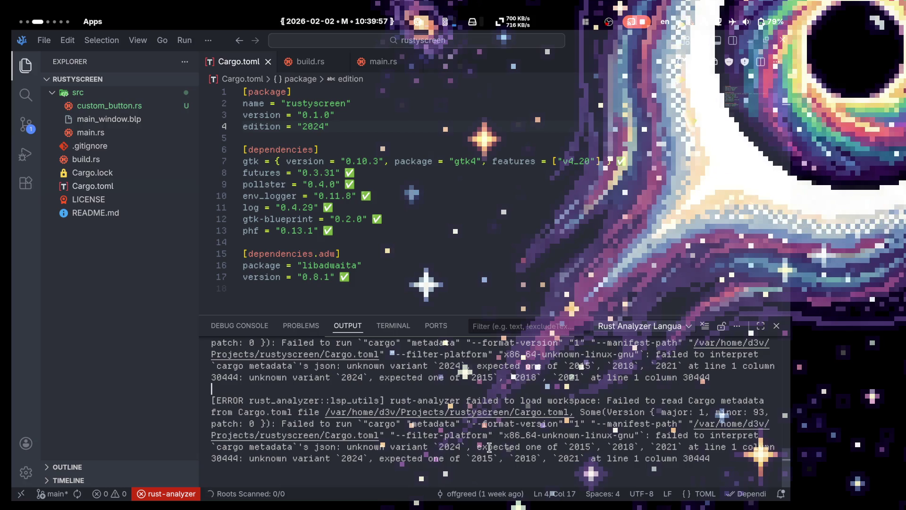
left_click(445, 424)
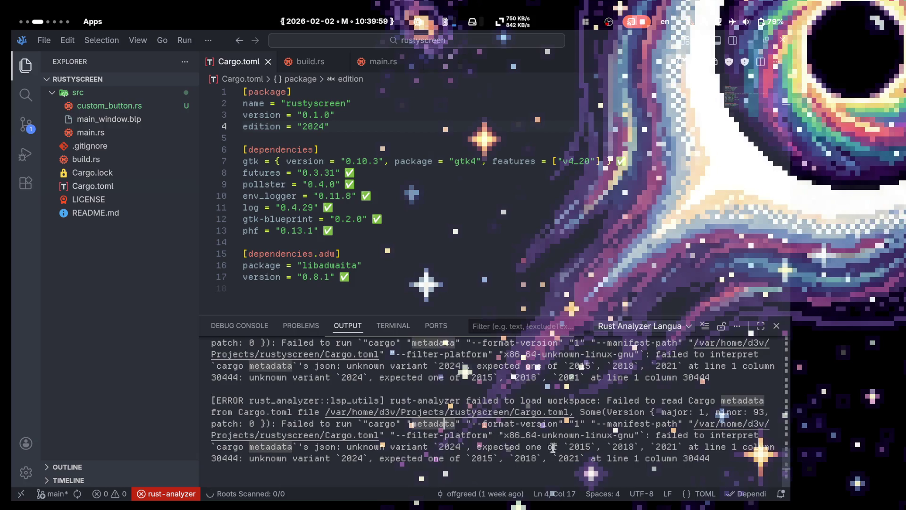
left_click(572, 424)
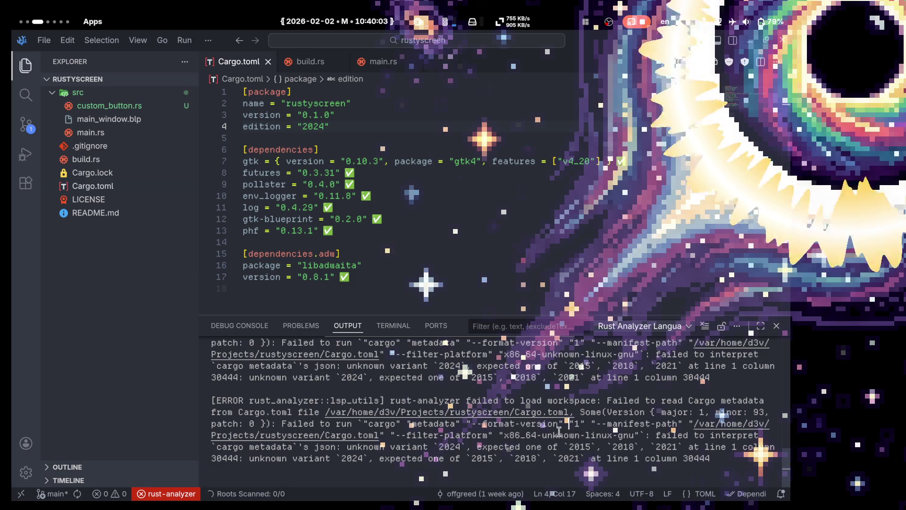
Review the installed extensions list, then return to the Explorer file tree.
left_click(26, 182)
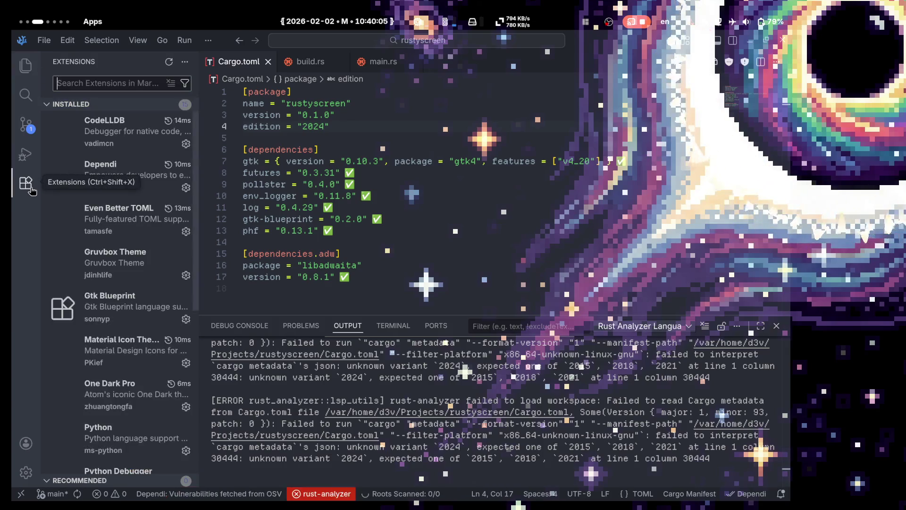
left_click(23, 68)
key("super+Page_Up")
key("super+Page_Up")
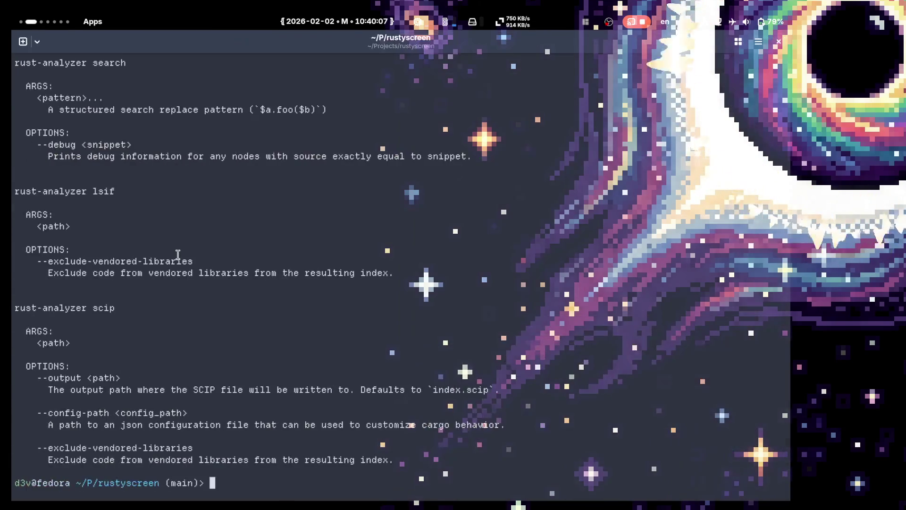
Glance at the Stack Overflow answer, then return to DuckDuckGo with the query unchanged.
left_click(207, 41)
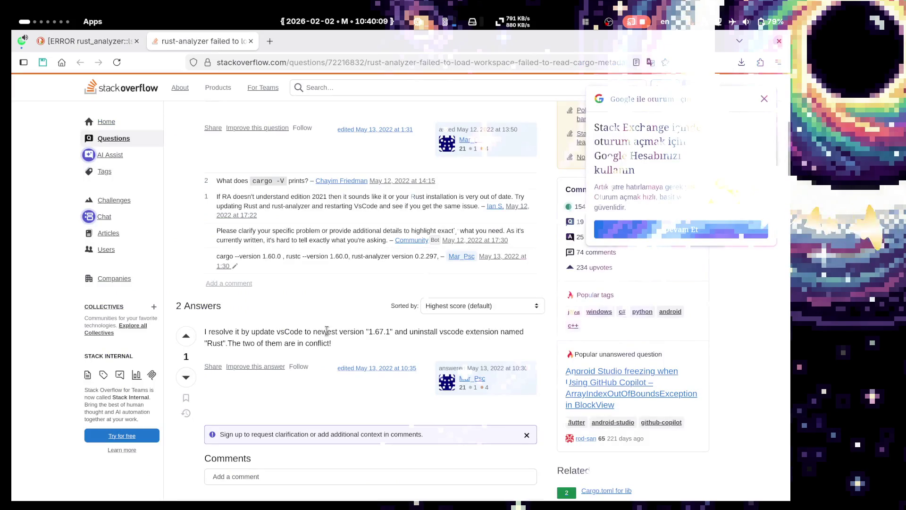
left_click(90, 41)
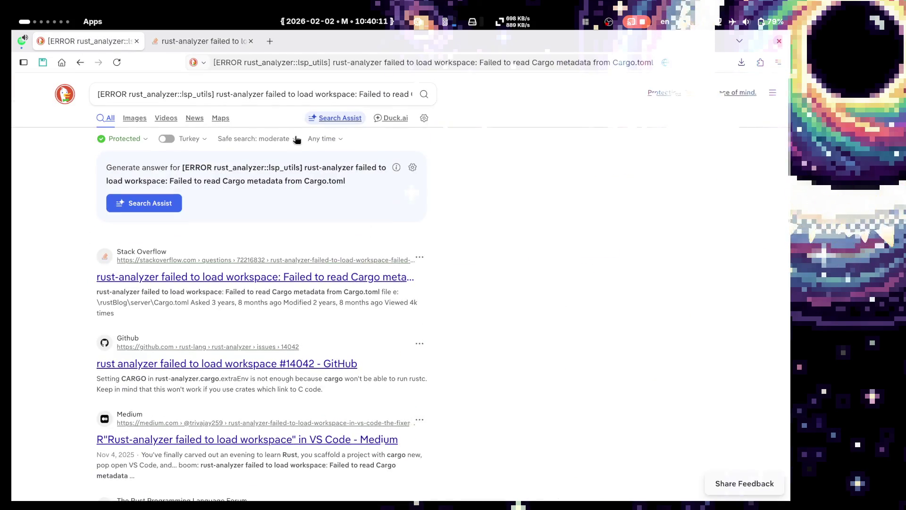
key("ctrl+a")
type("1")
key("ctrl+z")
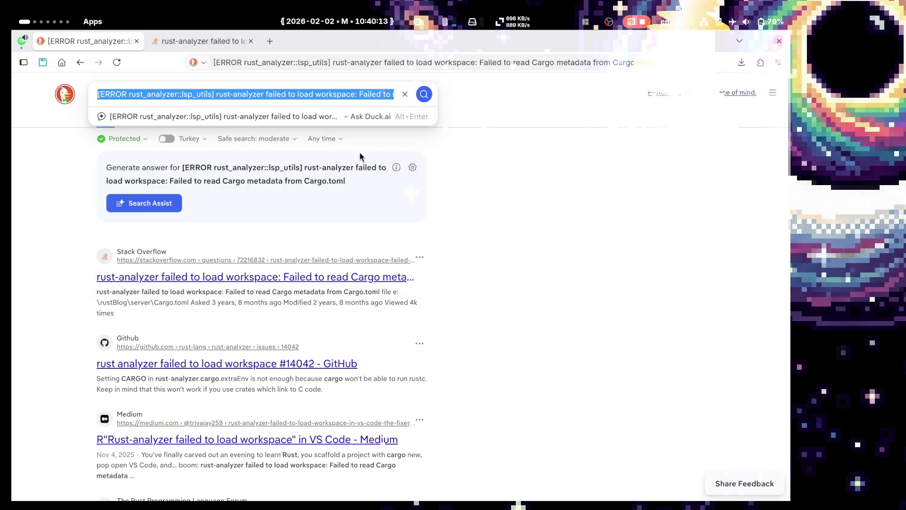
key("alt+Tab")
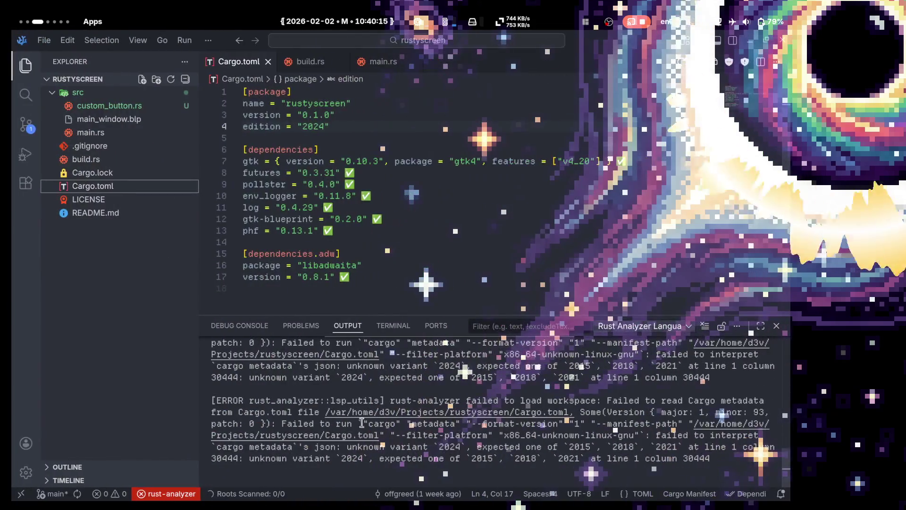
Select and copy the cargo metadata 'unknown variant 2024' error line from the Output panel.
left_click(456, 458)
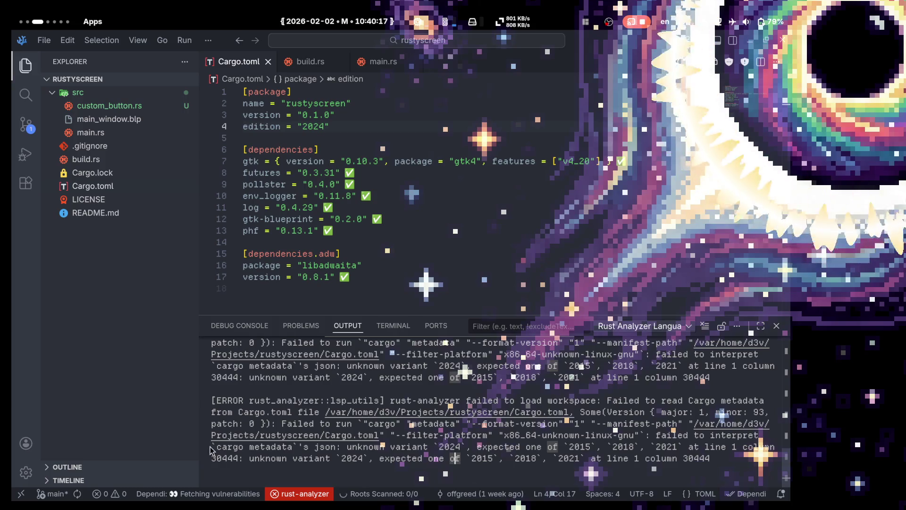
left_click_drag(212, 446, 688, 445)
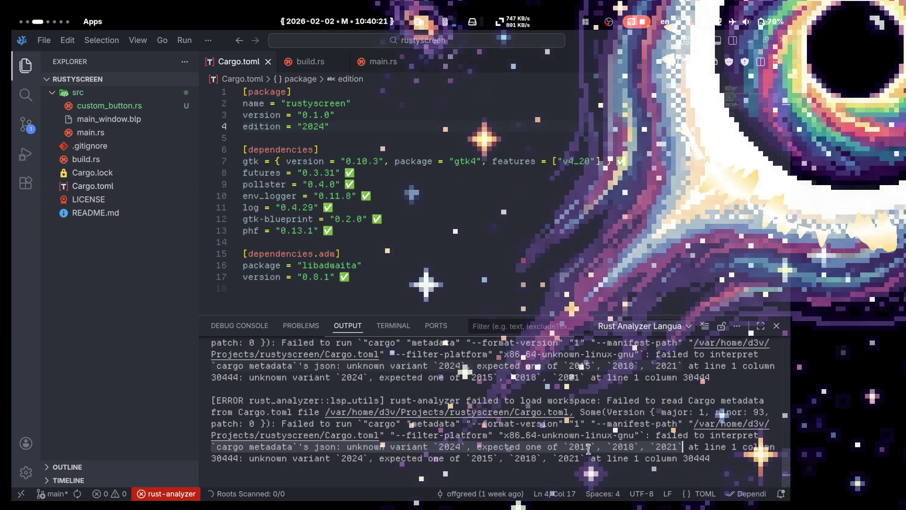
key("alt+Tab")
key("super+1")
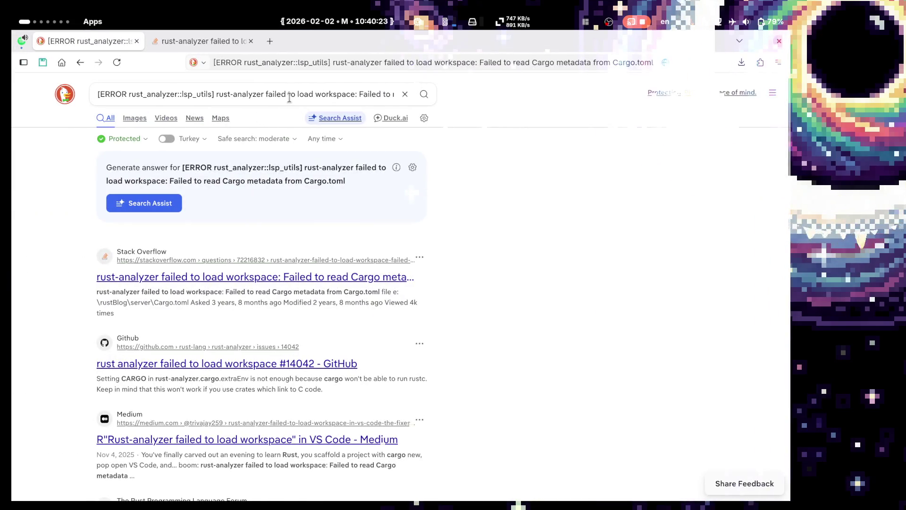
Search DuckDuckGo for the pasted 'unknown variant 2024' error and dismiss the calendar panel.
triple_click(289, 98)
key("ctrl+v")
key("Return")
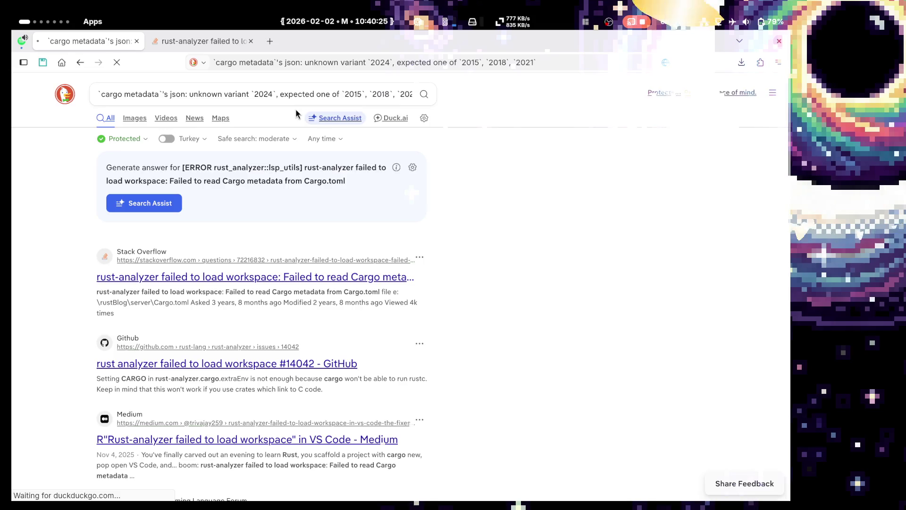
left_click(347, 18)
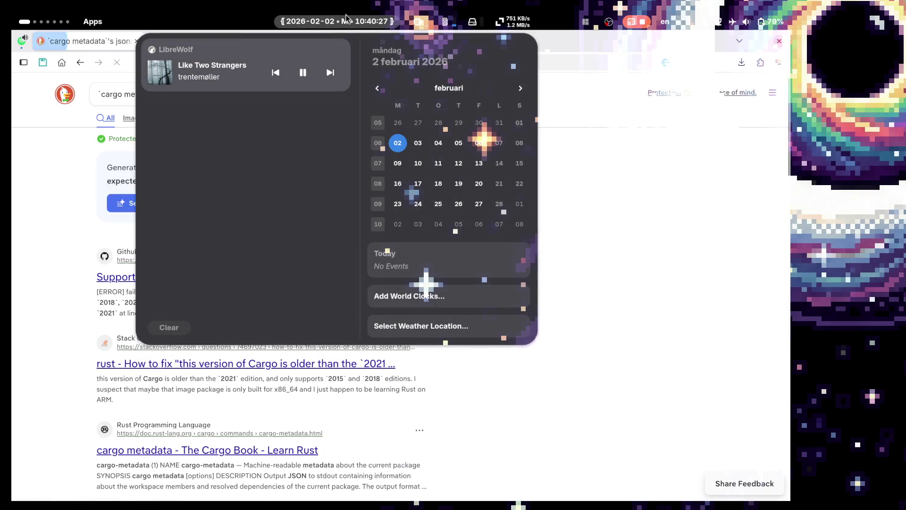
left_click(347, 19)
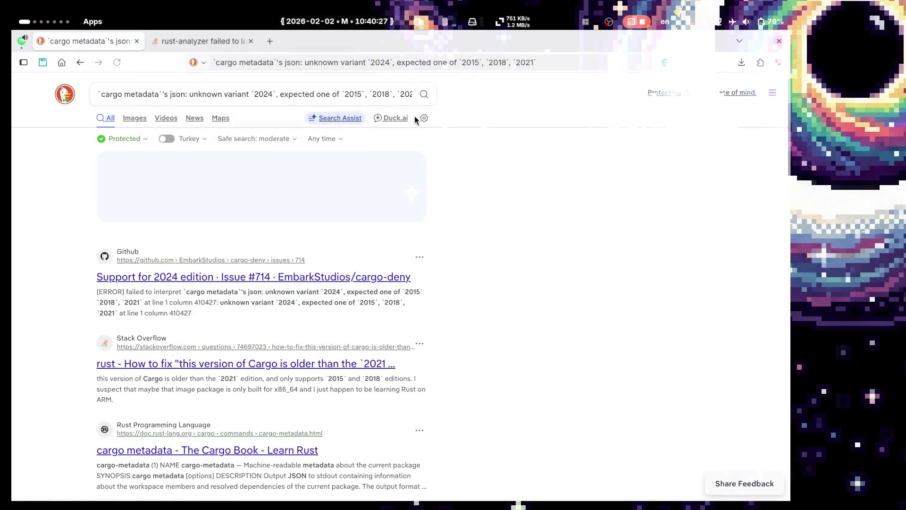
Open the cargo-deny issue, Stack Overflow Cargo-version question and edition transition guide in background tabs.
middle_click(241, 278)
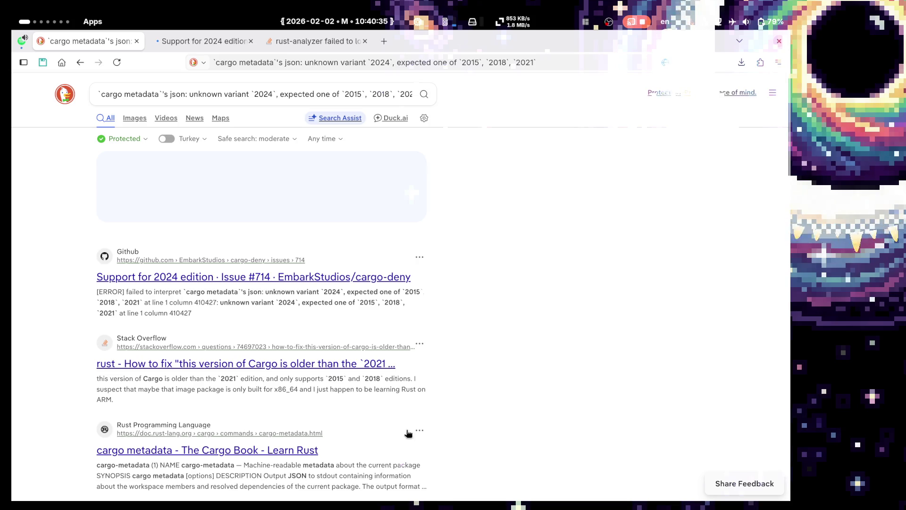
middle_click(259, 364)
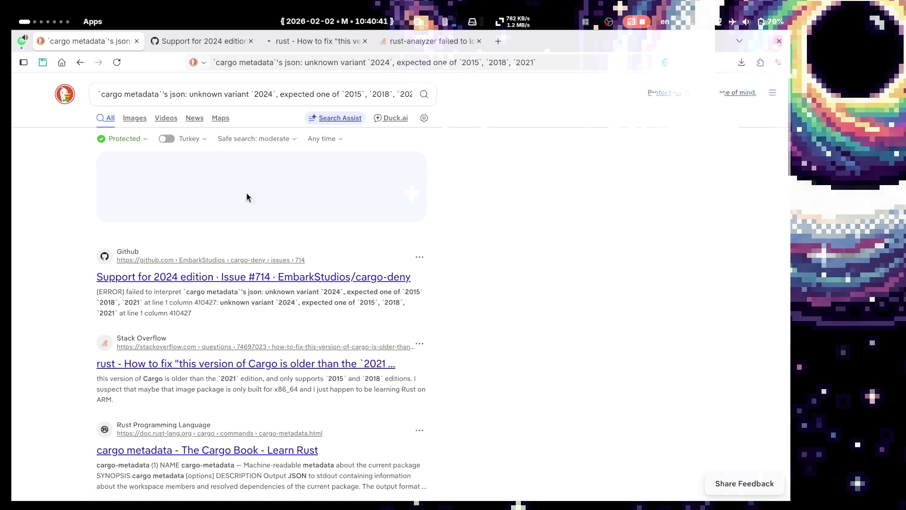
scroll(514, 324, "down", 4)
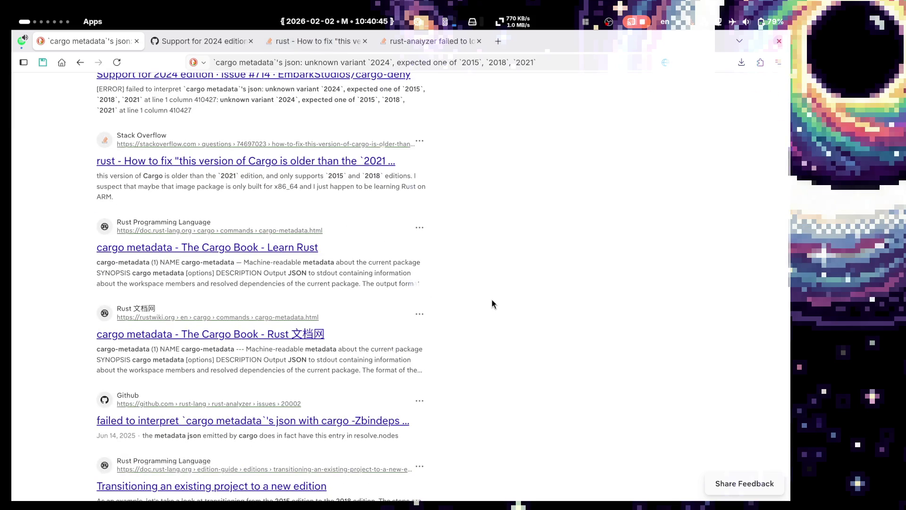
scroll(491, 301, "down", 4)
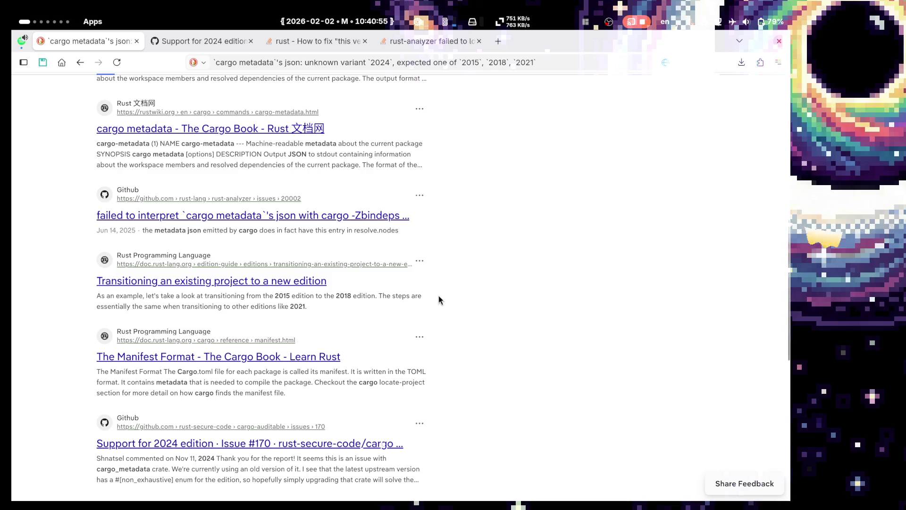
middle_click(226, 283)
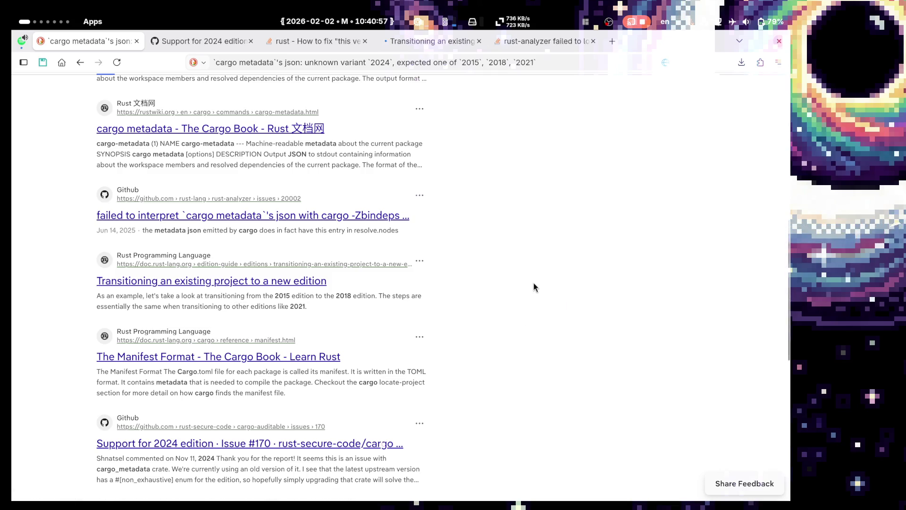
scroll(533, 282, "down", 4)
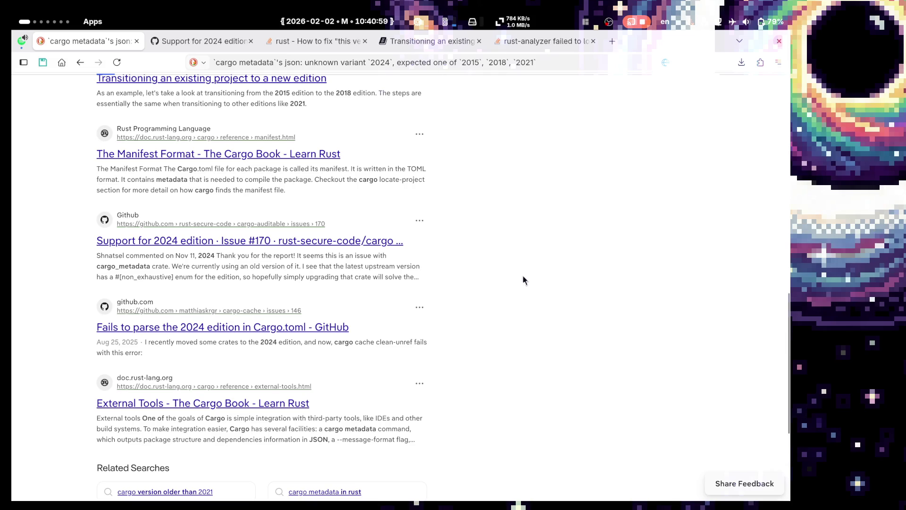
scroll(520, 275, "up", 10)
left_click(136, 94)
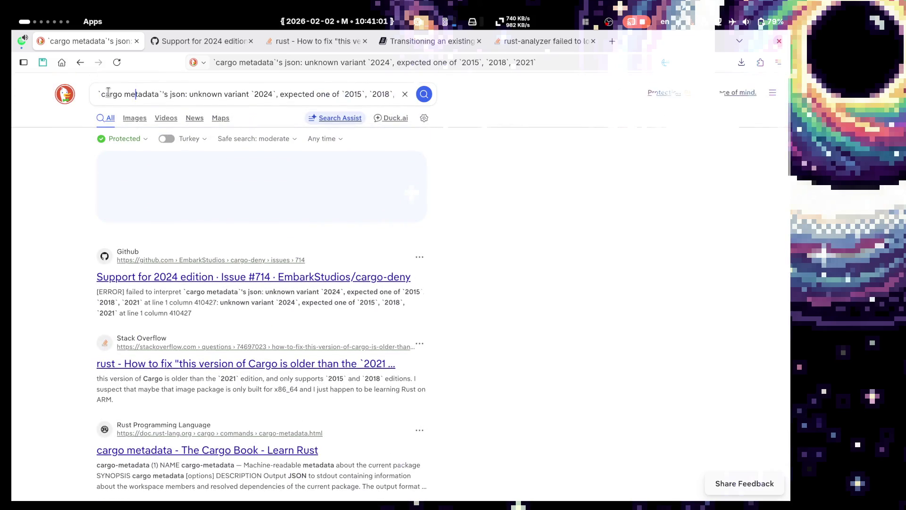
Prefix the search query with 'rust-analyzer' and rerun the search.
key("Home")
type("rust-")
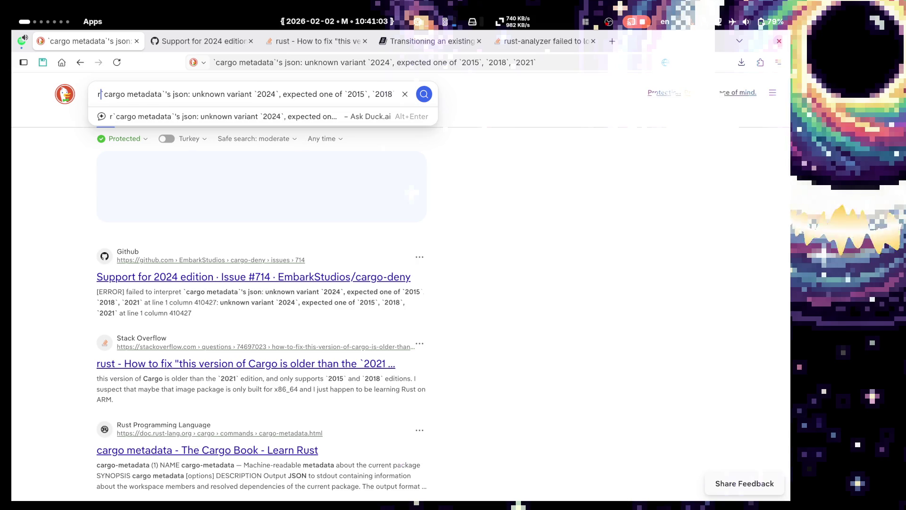
type("am")
key("BackSpace")
type("nalyzer")
key("BackSpace")
key("BackSpace")
type("er")
key("Return")
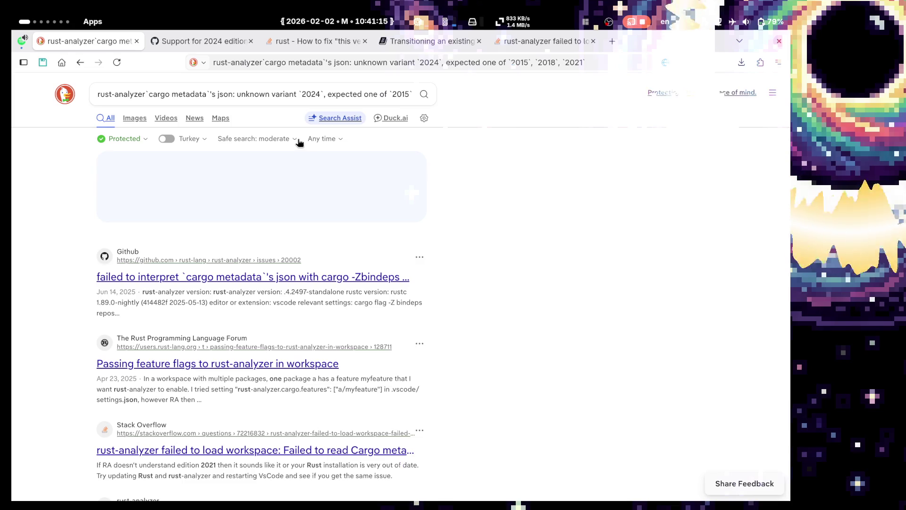
Open the rust-analyzer bindeps issue in a tab, close the Stack Overflow tab, and view the issue.
middle_click(354, 278)
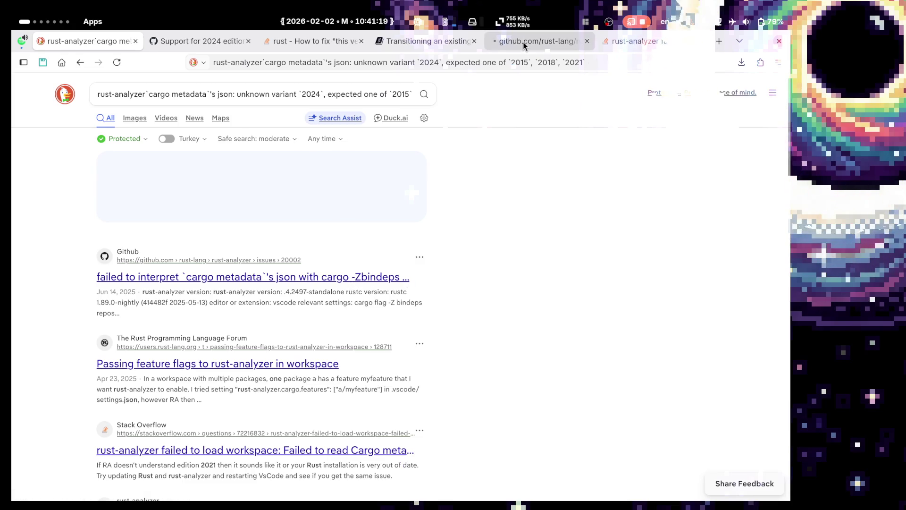
left_click(632, 42)
middle_click(633, 42)
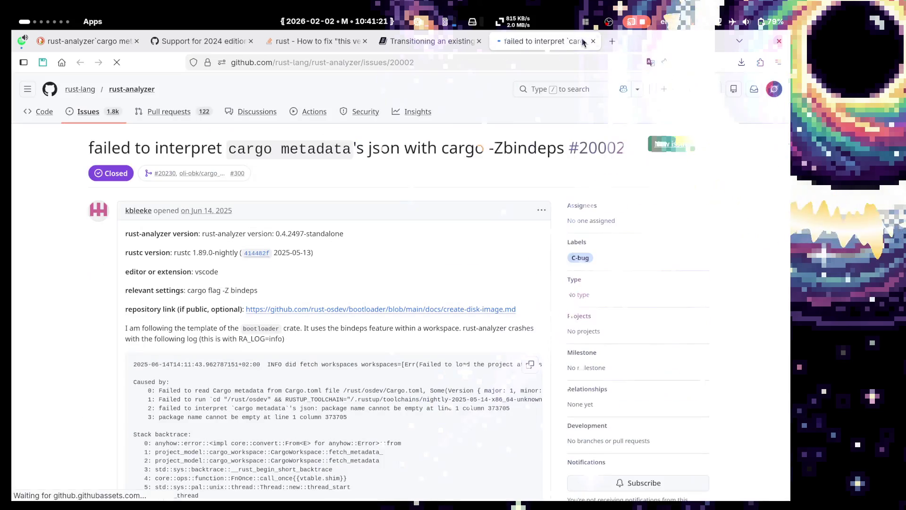
left_click(428, 45)
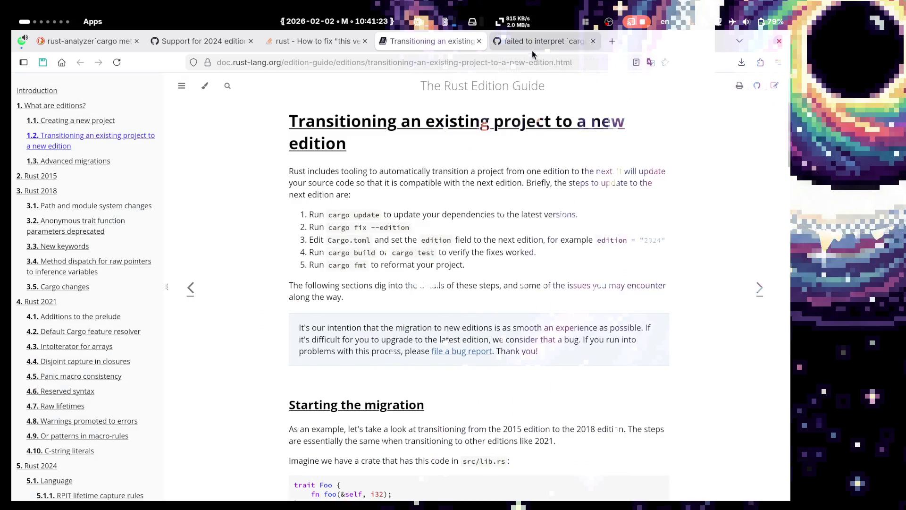
left_click(535, 43)
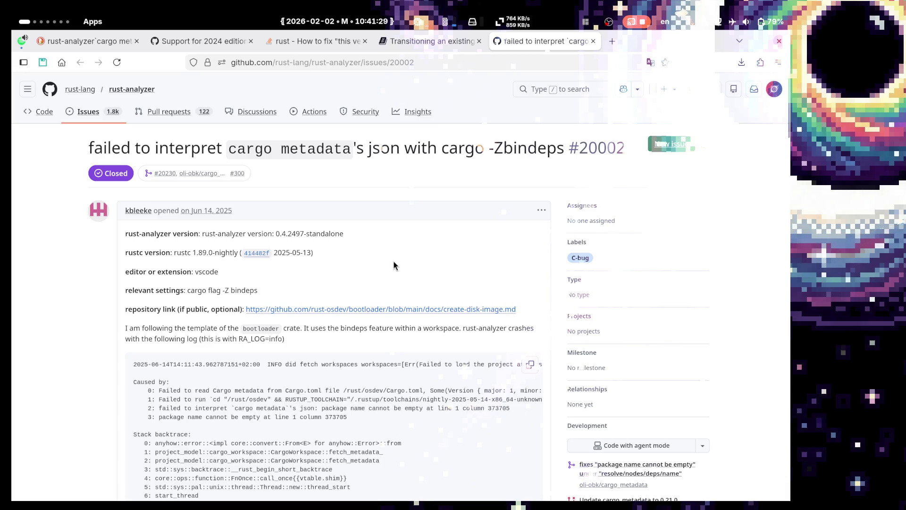
Search issue #20002's page for '2024'.
scroll(385, 248, "down", 5)
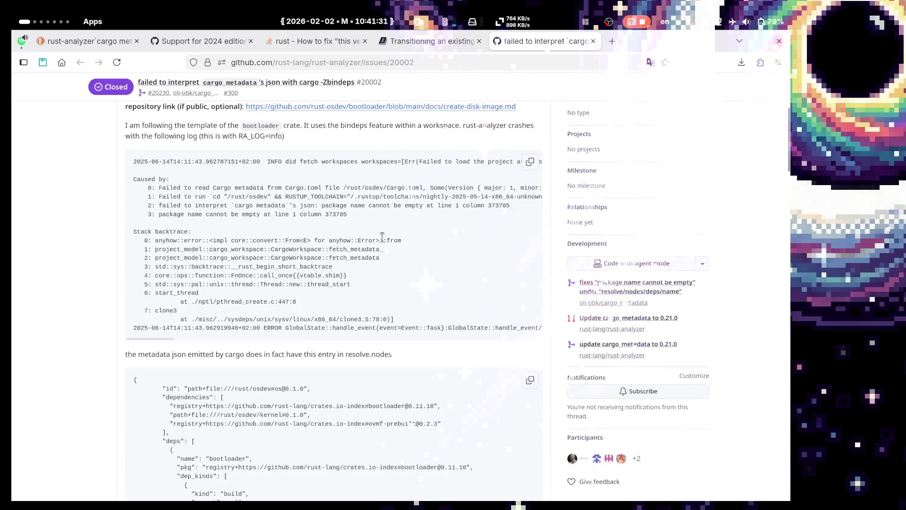
key("ctrl+f")
type("2024")
key("Escape")
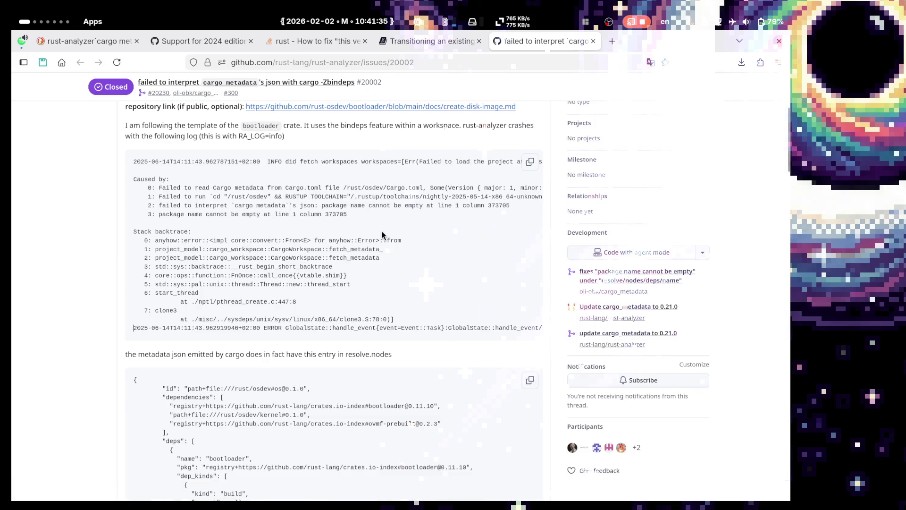
Read through the rest of the issue thread, then go to the rust-analyzer repository main page.
scroll(381, 231, "up", 5)
scroll(361, 235, "down", 15)
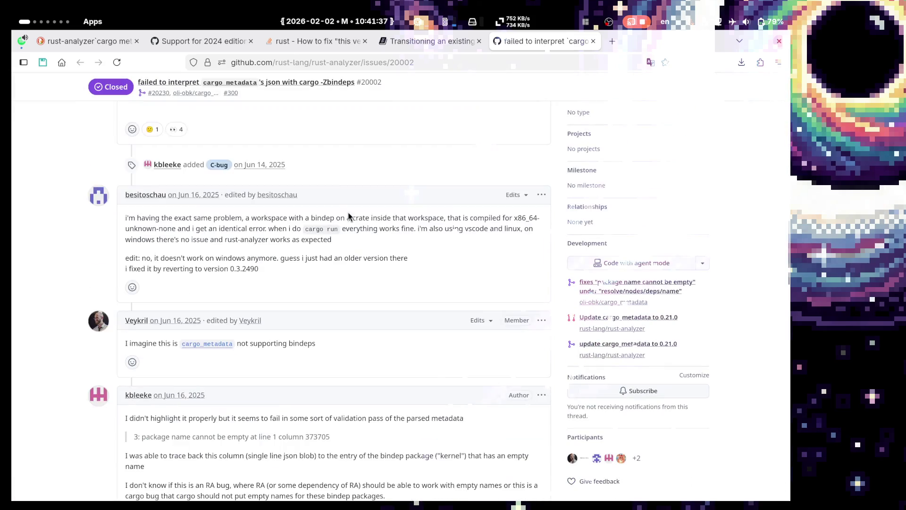
scroll(346, 210, "down", 10)
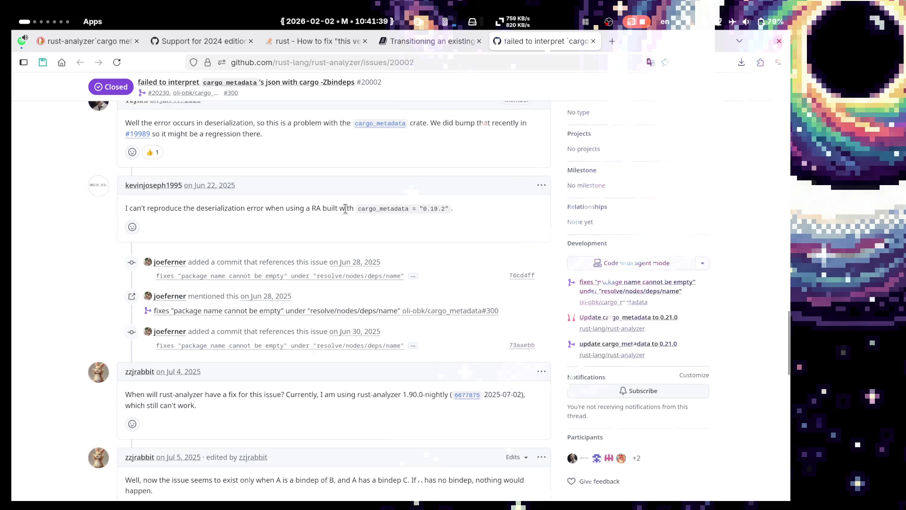
scroll(345, 209, "down", 10)
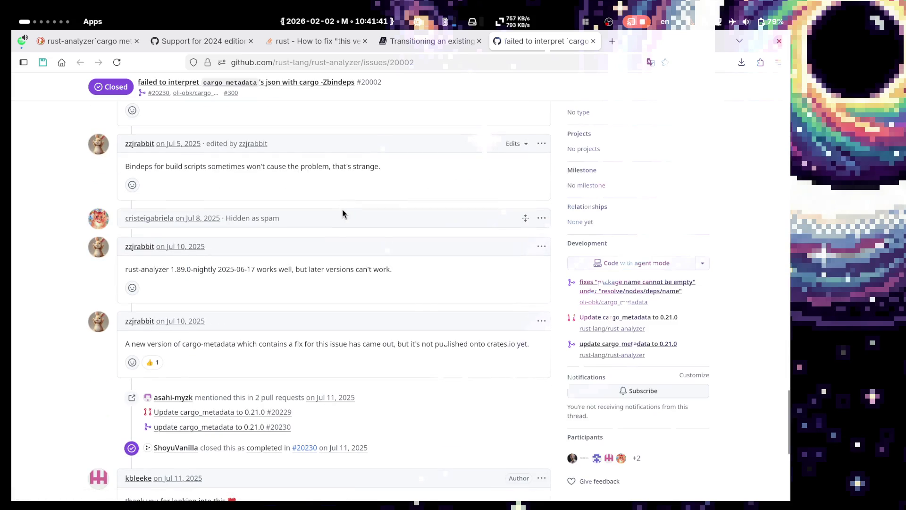
scroll(341, 209, "down", 5)
scroll(342, 209, "up", 10)
scroll(342, 209, "down", 4)
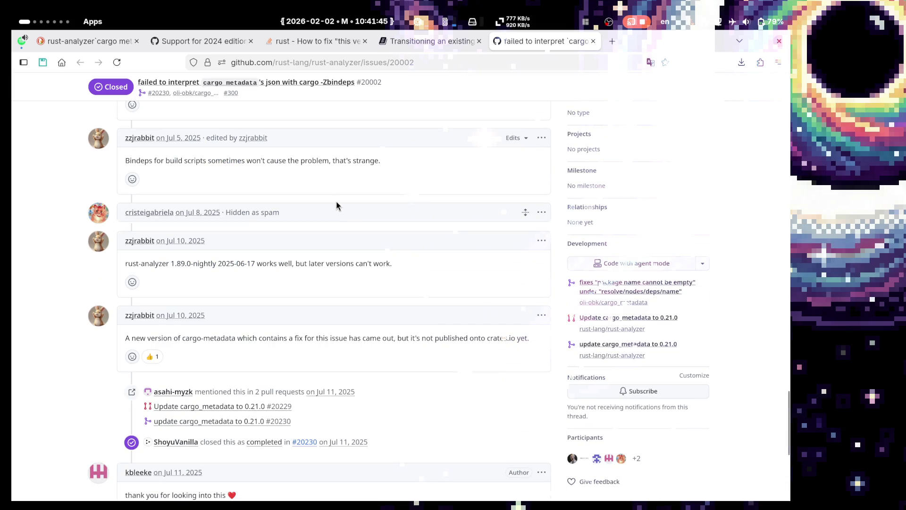
scroll(336, 206, "down", 5)
scroll(336, 205, "up", 20)
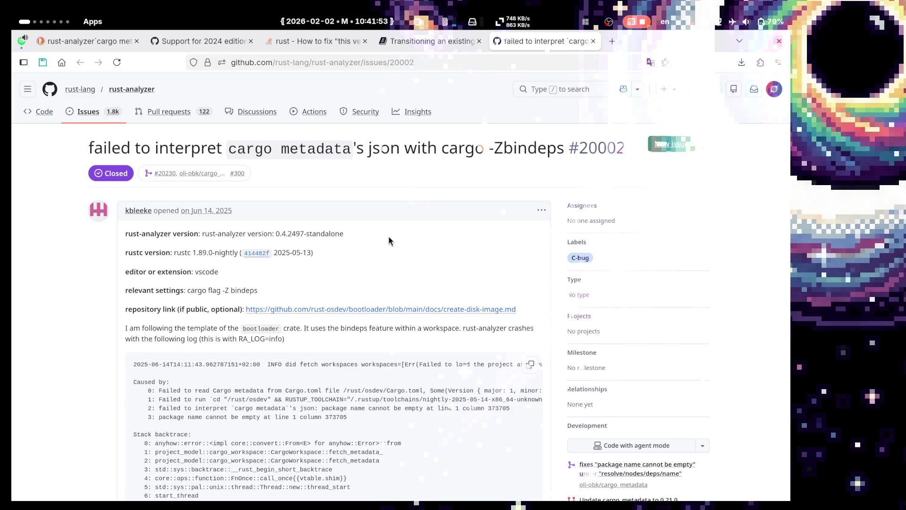
scroll(389, 238, "down", 3)
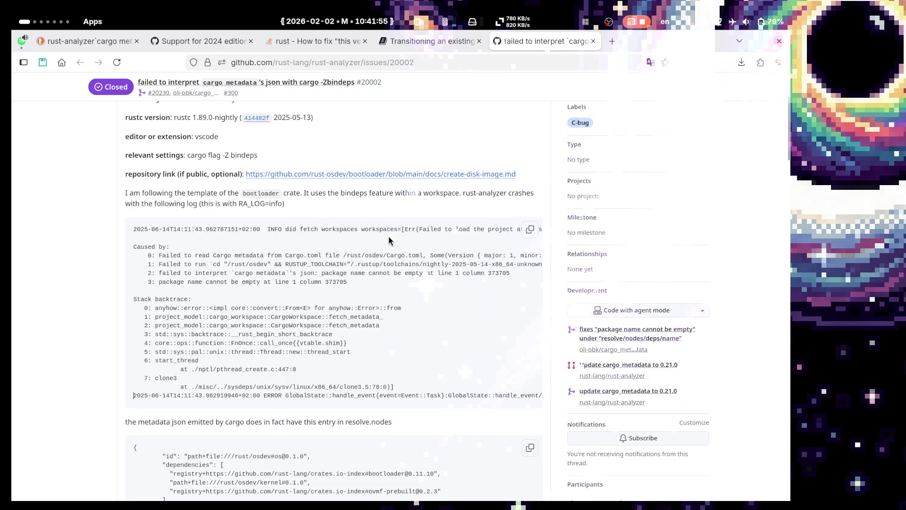
scroll(386, 236, "up", 3)
left_click(129, 93)
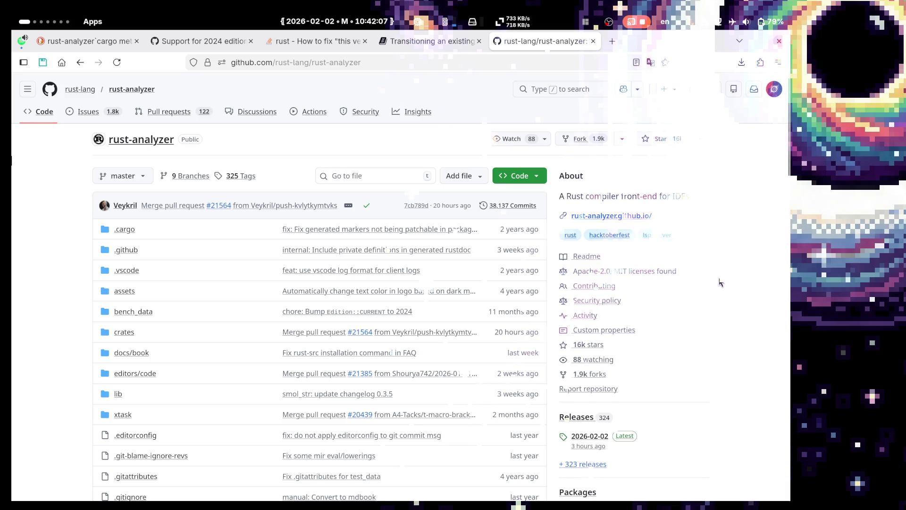
Open the rust-analyzer website in a background tab and browse the repository page.
middle_click(624, 218)
scroll(674, 309, "down", 12)
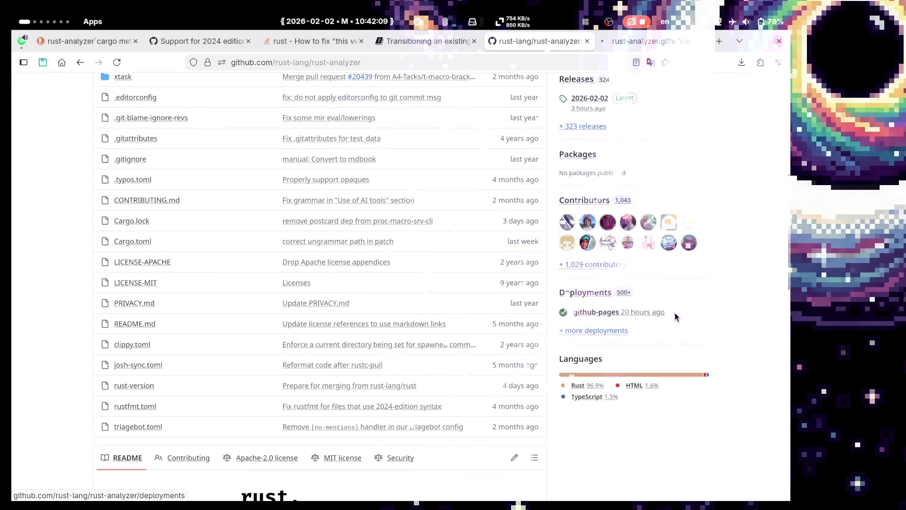
scroll(674, 309, "down", 5)
scroll(673, 308, "up", 4)
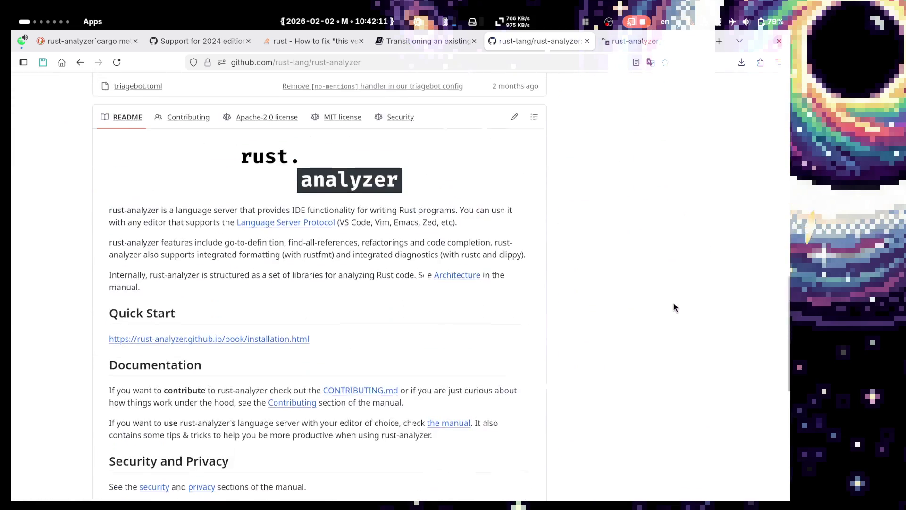
scroll(674, 307, "up", 8)
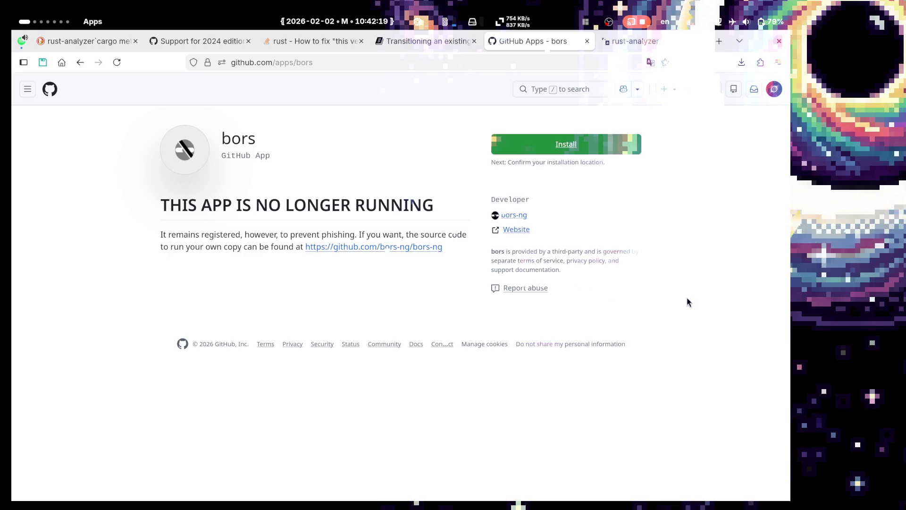
left_click_drag(282, 158, 205, 114)
left_click(168, 321)
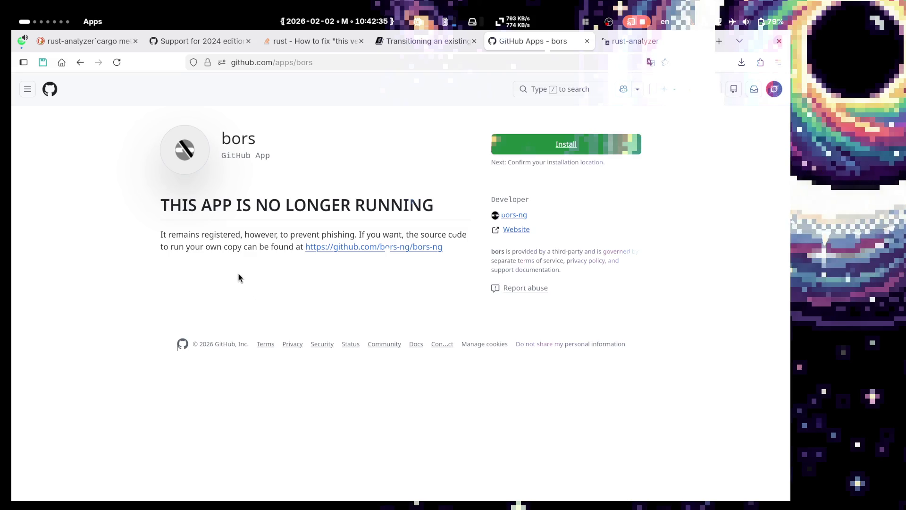
Open the bors-ng repository in a background tab, then switch to its tab.
middle_click(400, 252)
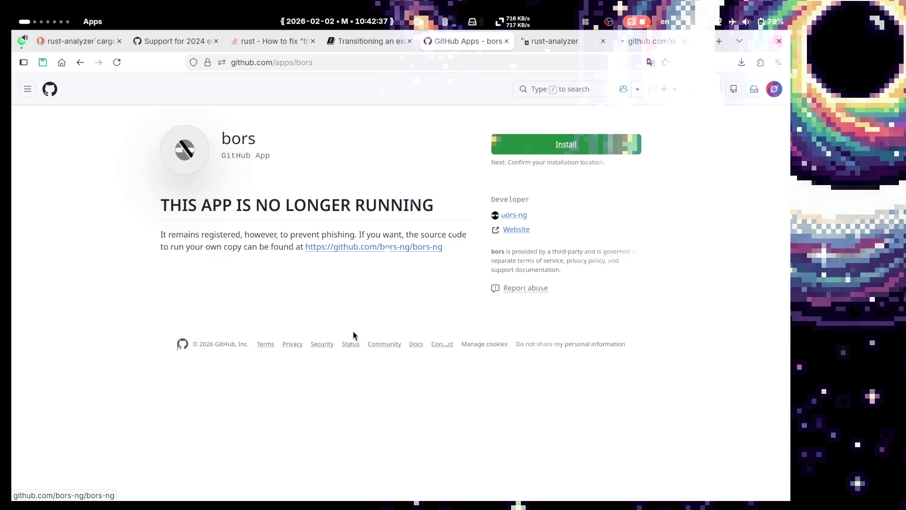
key("alt+Left")
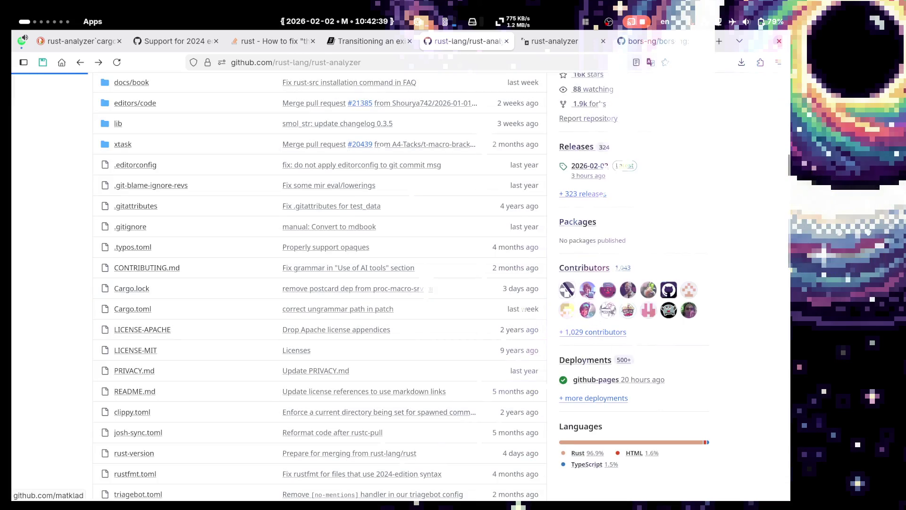
left_click(587, 290)
left_click(545, 41)
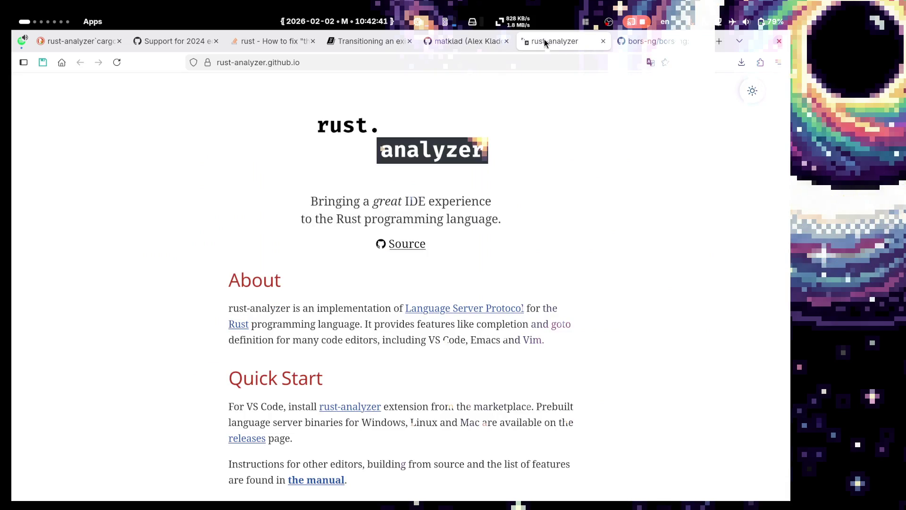
left_click(648, 41)
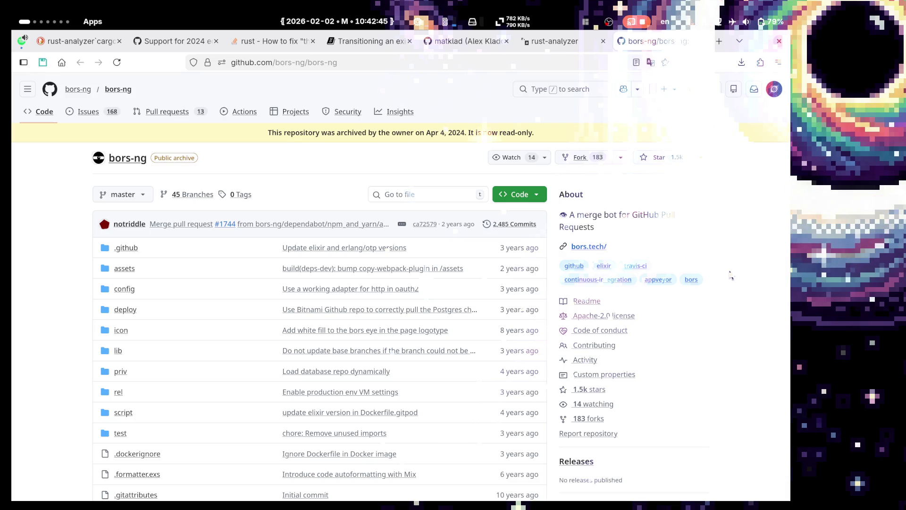
Skim the bors-ng README, then close its tab to return to the rust-analyzer homepage.
scroll(727, 273, "down", 8)
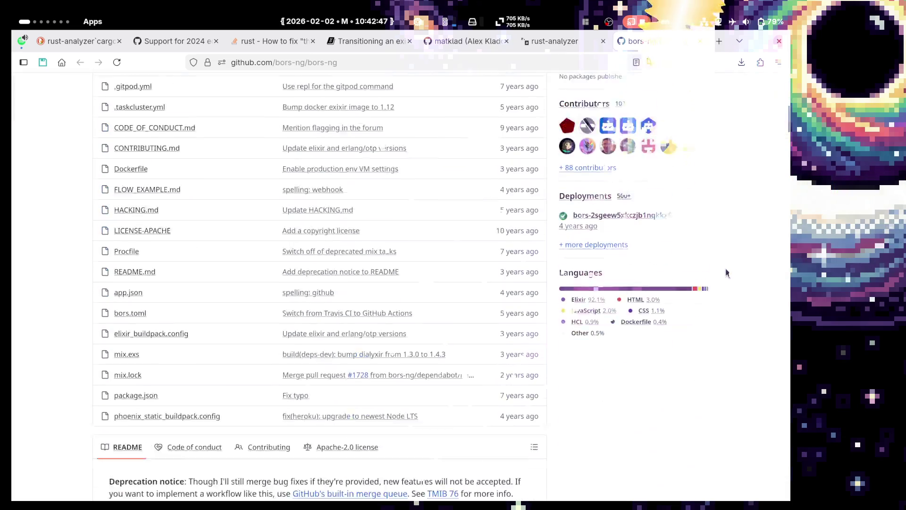
scroll(726, 270, "down", 9)
scroll(718, 265, "up", 5)
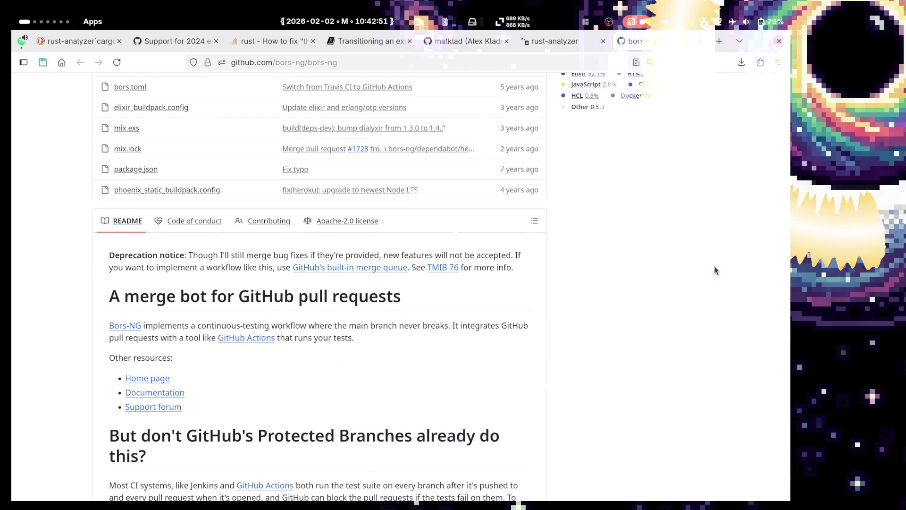
scroll(706, 261, "up", 10)
scroll(735, 243, "down", 8)
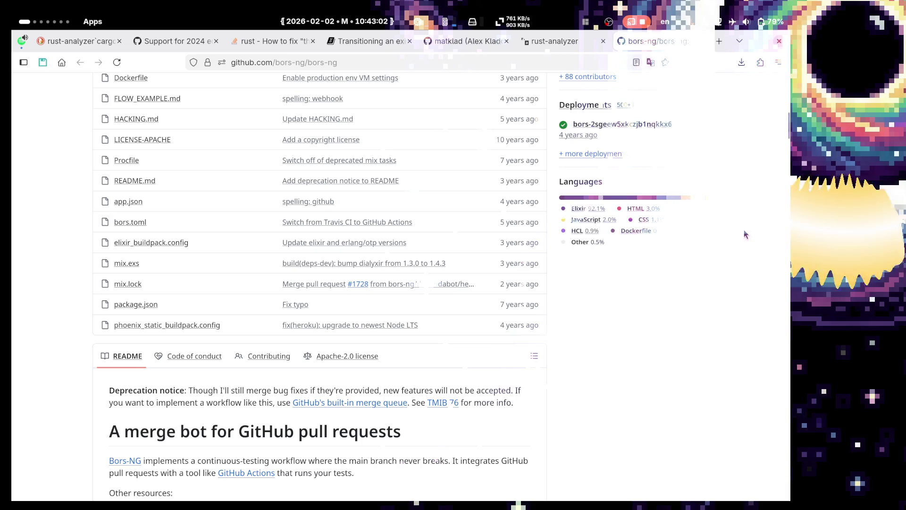
scroll(744, 231, "down", 3)
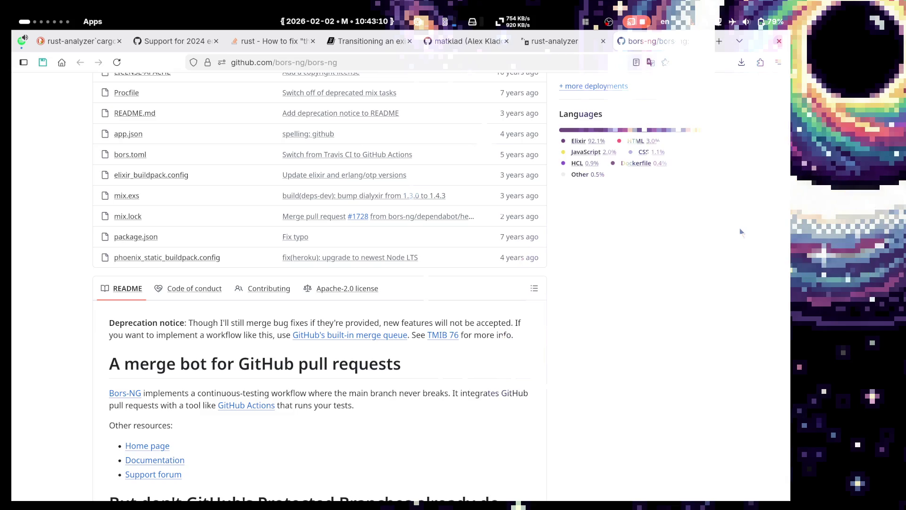
scroll(738, 228, "down", 8)
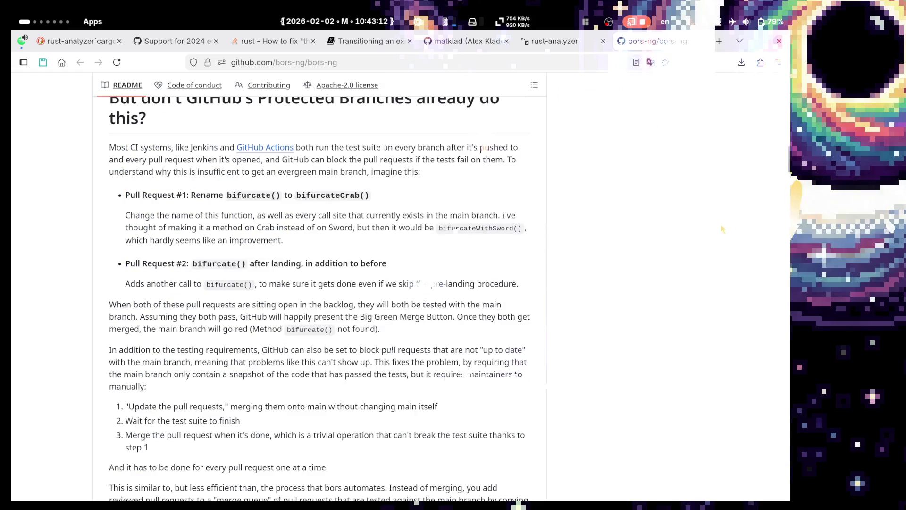
scroll(721, 228, "down", 20)
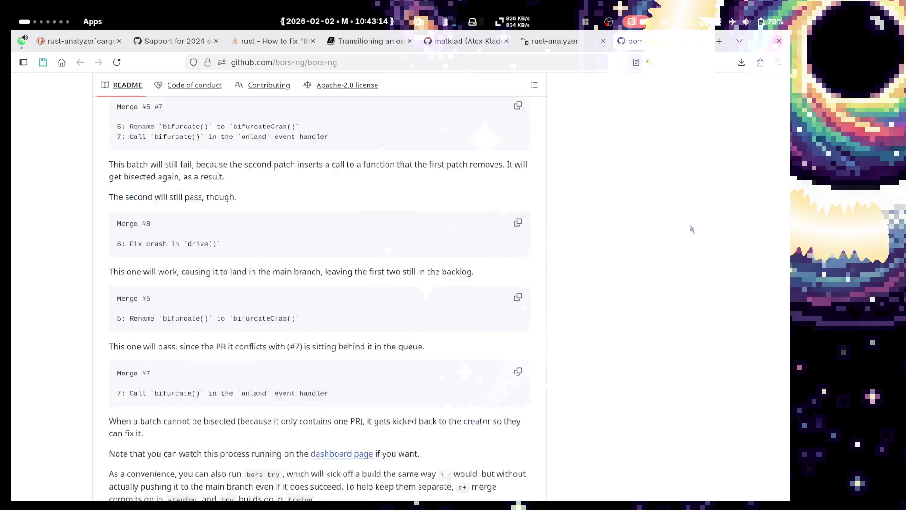
scroll(680, 229, "down", 10)
key("ctrl+w")
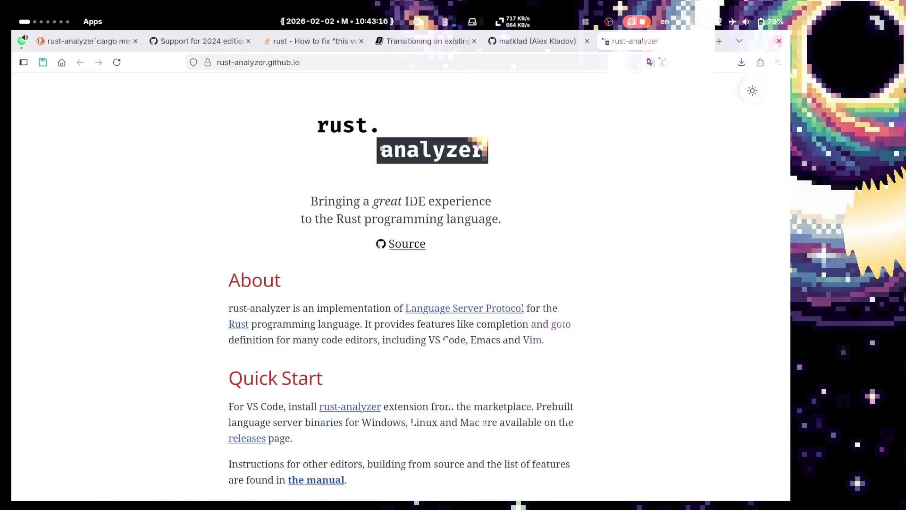
Close the Characters window from the Twitch/Characters workspace in the Activities overview.
left_click(308, 29)
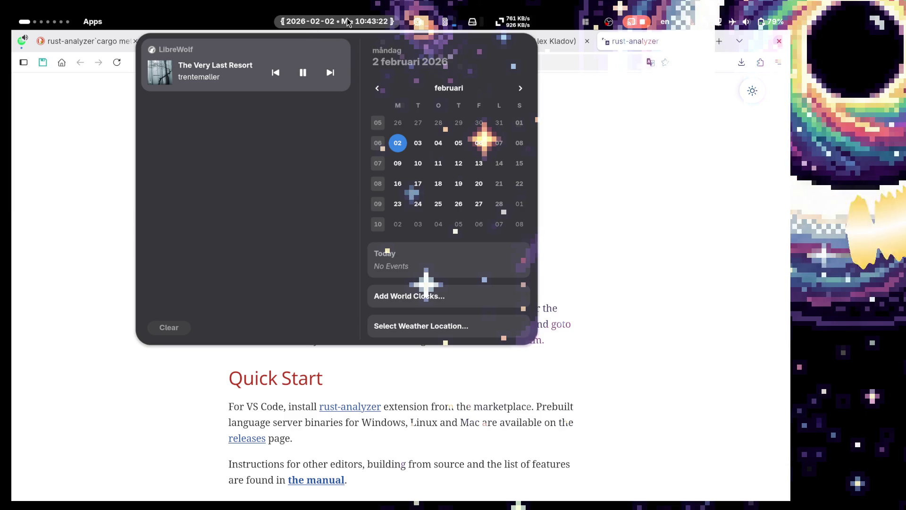
left_click(347, 23)
key("super")
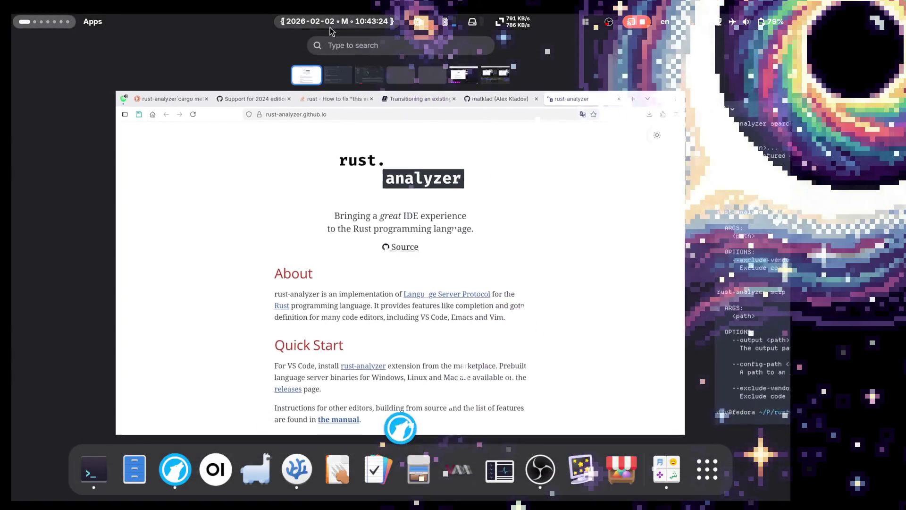
left_click(468, 81)
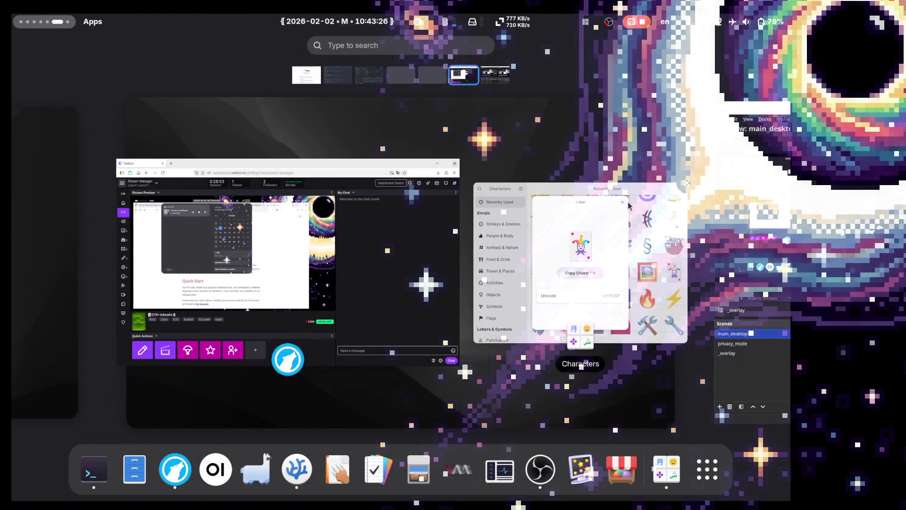
left_click(688, 183)
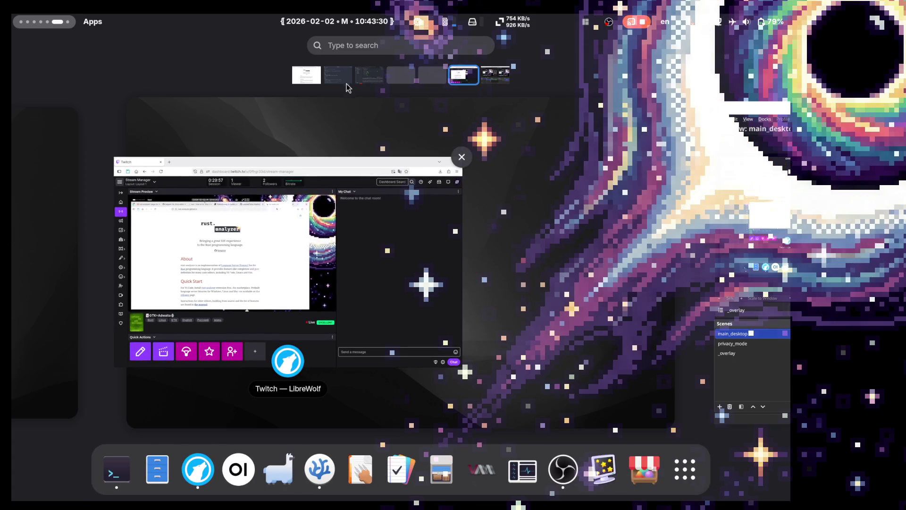
Look over the code editor, terminal and browser workspaces, then return to the rust-analyzer browser window.
left_click(366, 75)
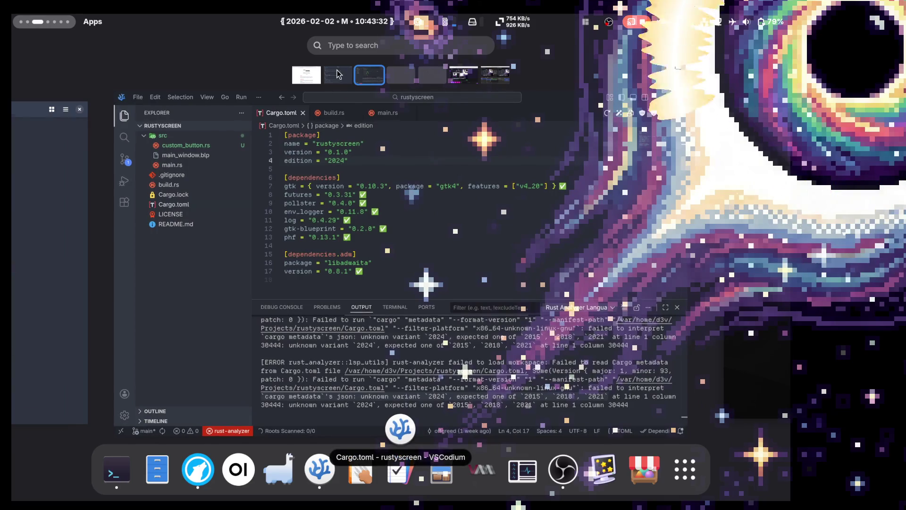
left_click(338, 74)
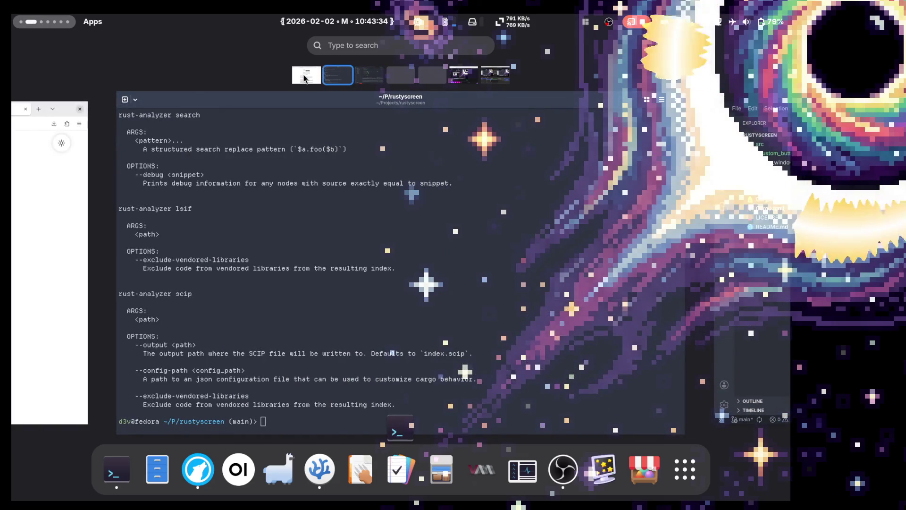
left_click(304, 78)
scroll(358, 92, "down", 1)
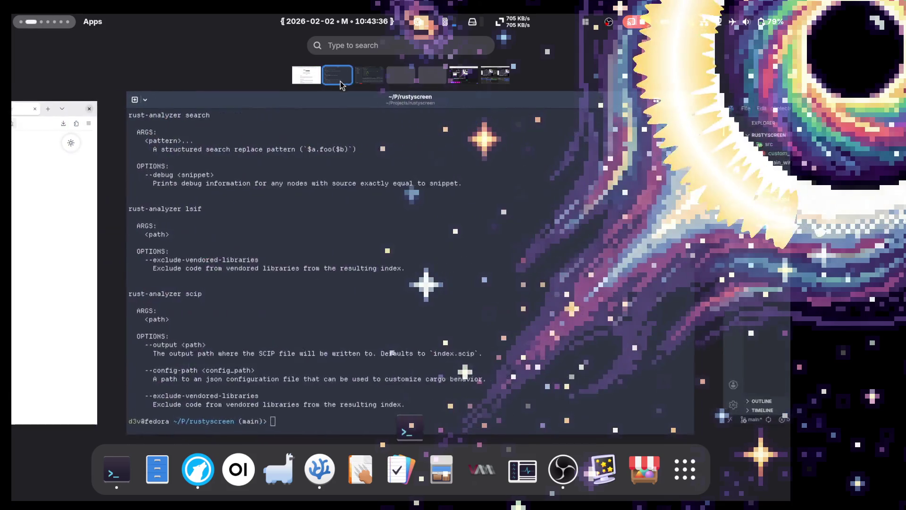
left_click(365, 78)
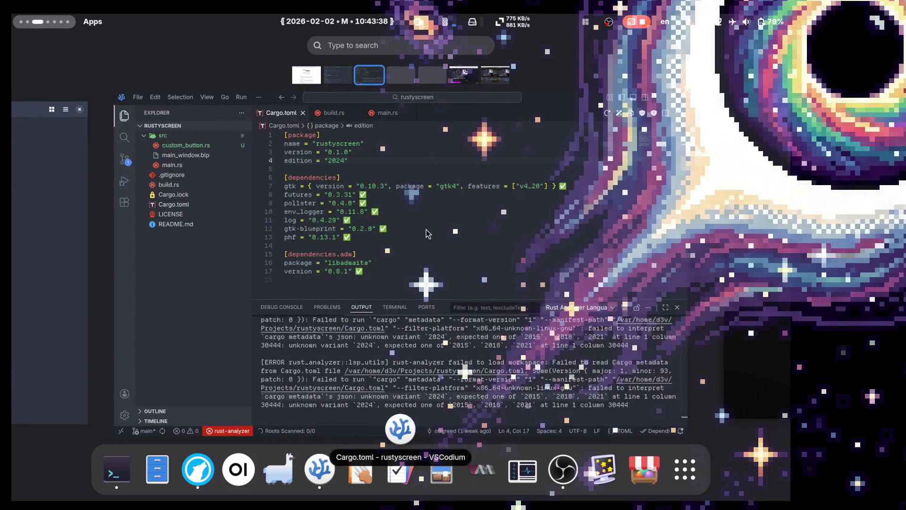
scroll(418, 225, "up", 2)
left_click(403, 216)
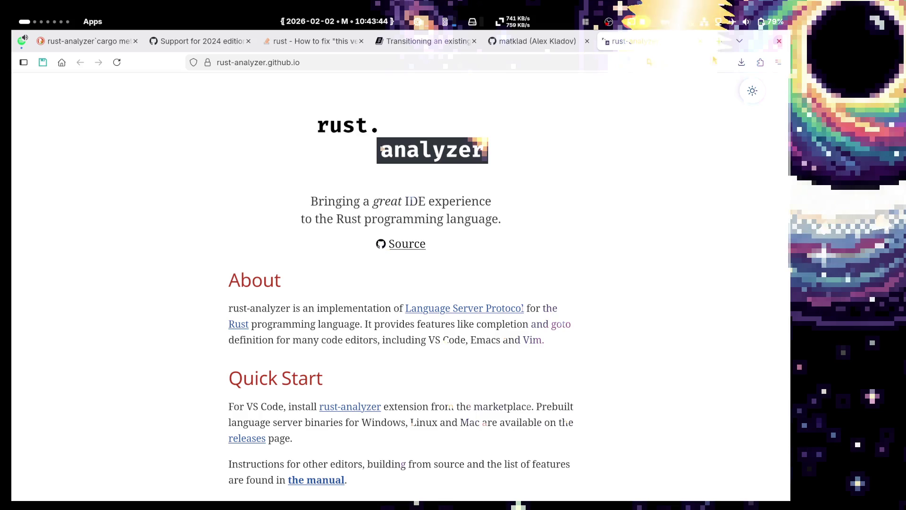
Send the pasted cargo metadata 'unknown variant 2024' error to Duck.ai with web search enabled.
key("ctrl+t")
type("duc")
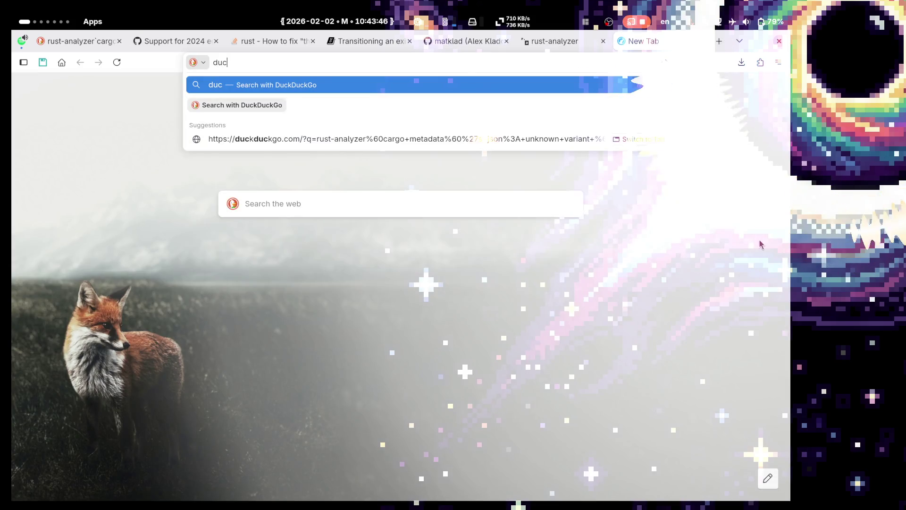
type("k.ai")
key("Return")
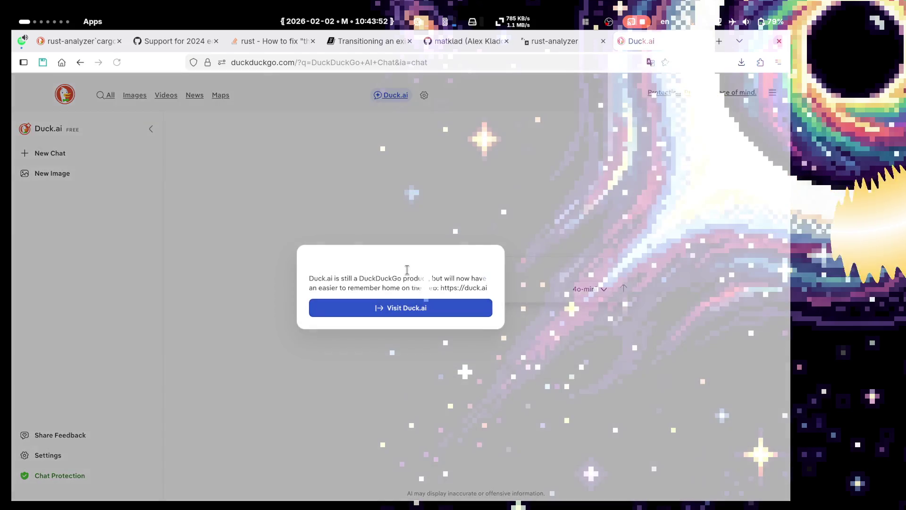
left_click(404, 310)
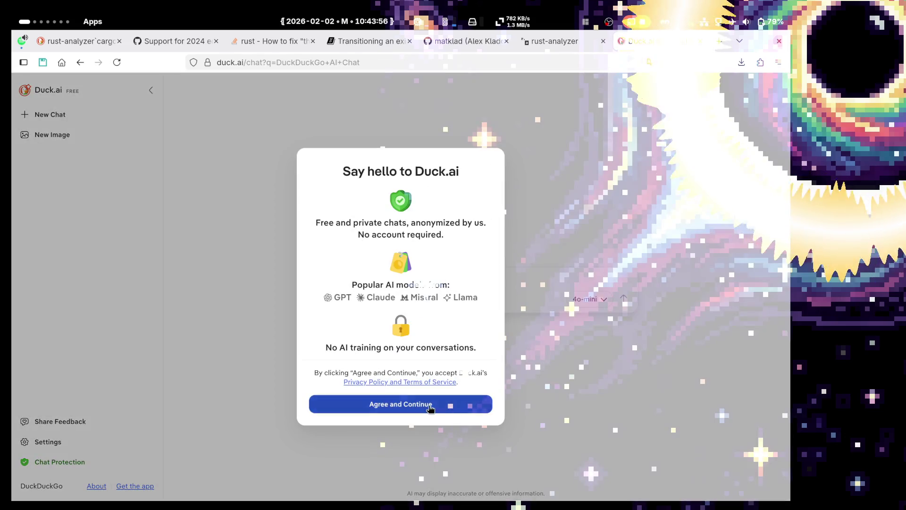
left_click(414, 403)
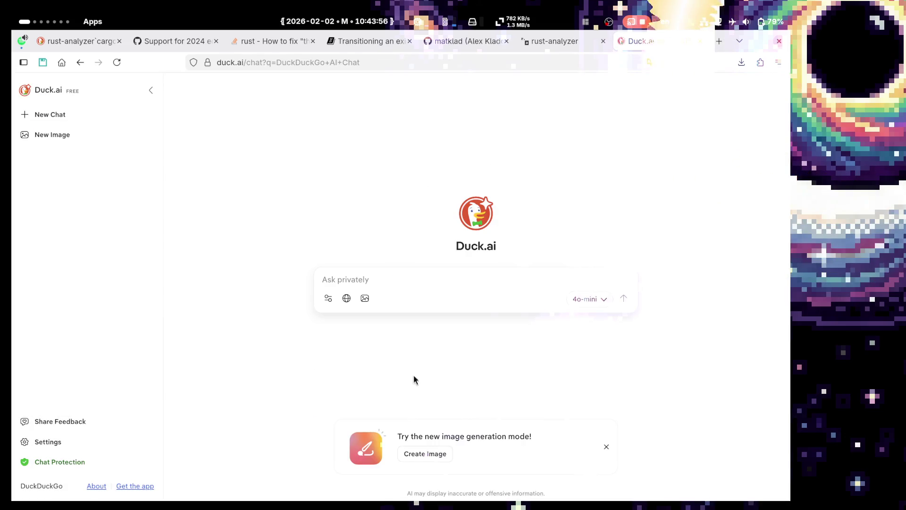
left_click(347, 298)
type("`cargo metadata`'s json: unknown variant `2024`, expected one of `2015`, `2018`, `2021`")
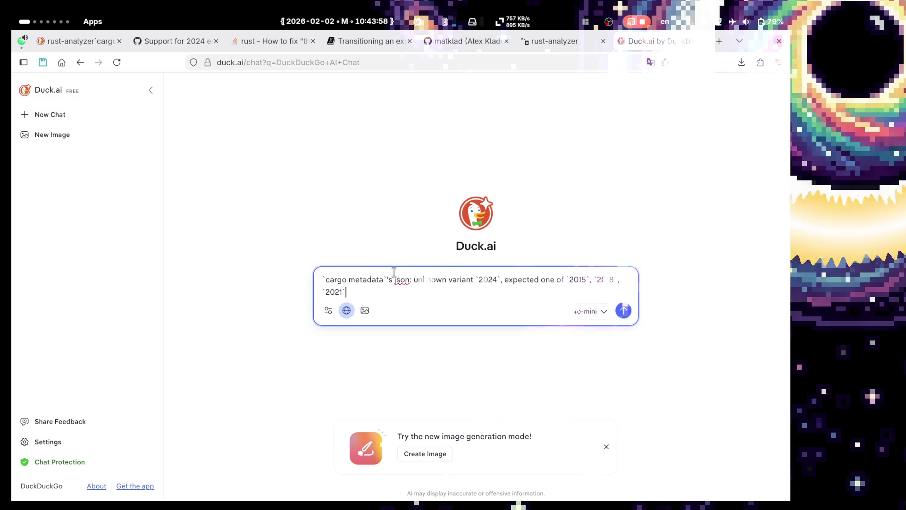
key("Return")
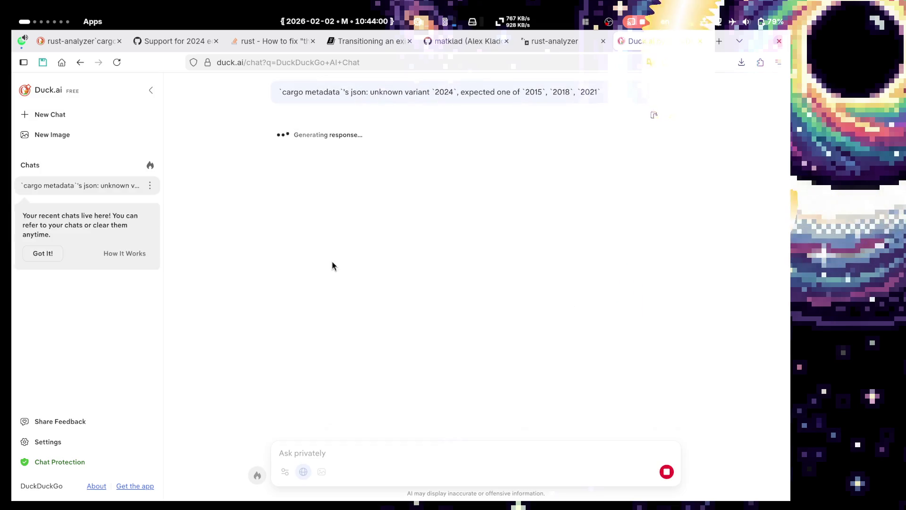
left_click(43, 253)
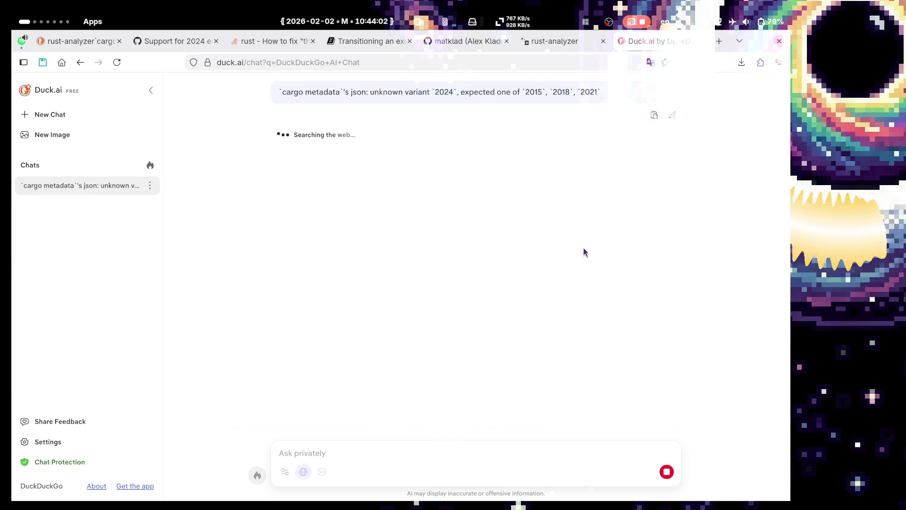
Move between the rust-analyzer and Duck.ai tabs, ending on the developer's GitHub profile.
left_click(549, 39)
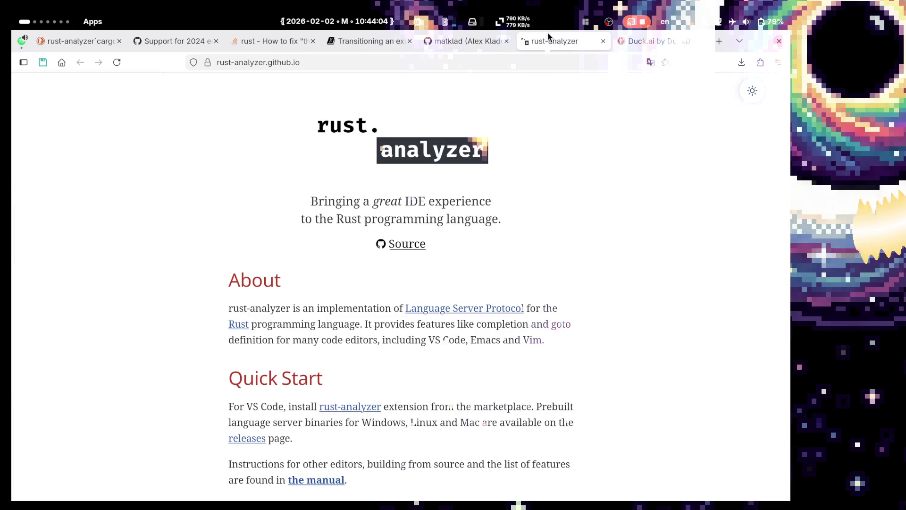
left_click(635, 41)
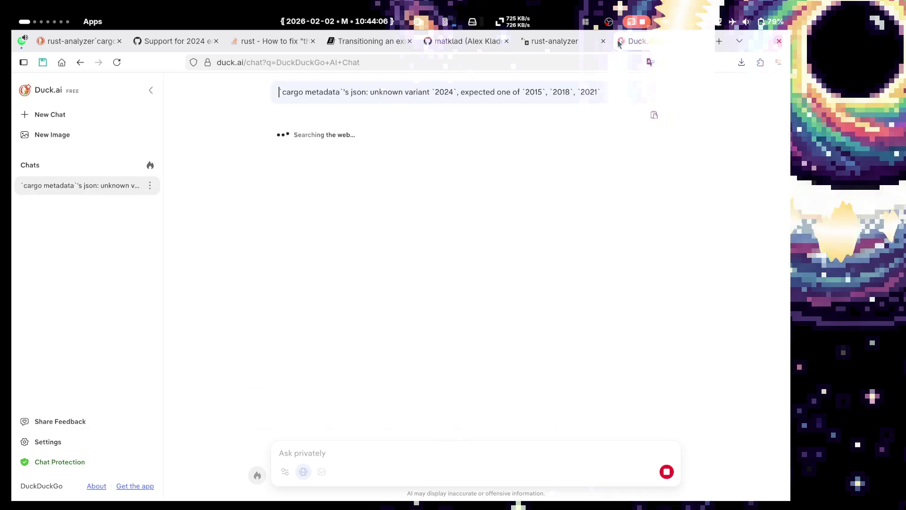
left_click(552, 41)
left_click(446, 42)
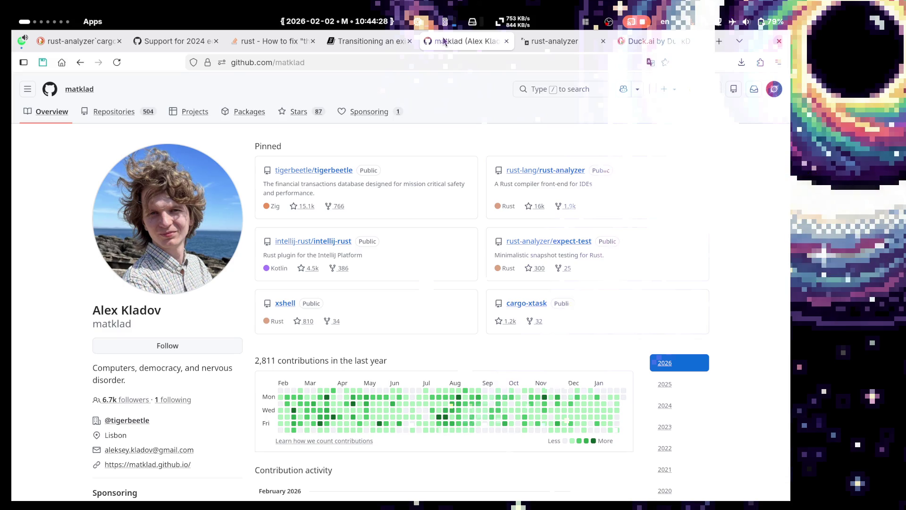
Open the tigerbeetle repository from the profile and browse its README.
left_click(325, 171)
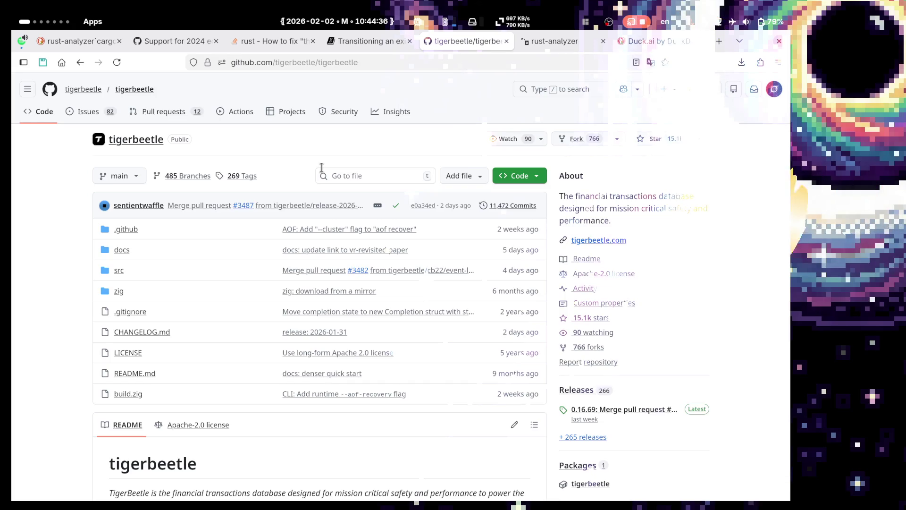
scroll(746, 224, "down", 7)
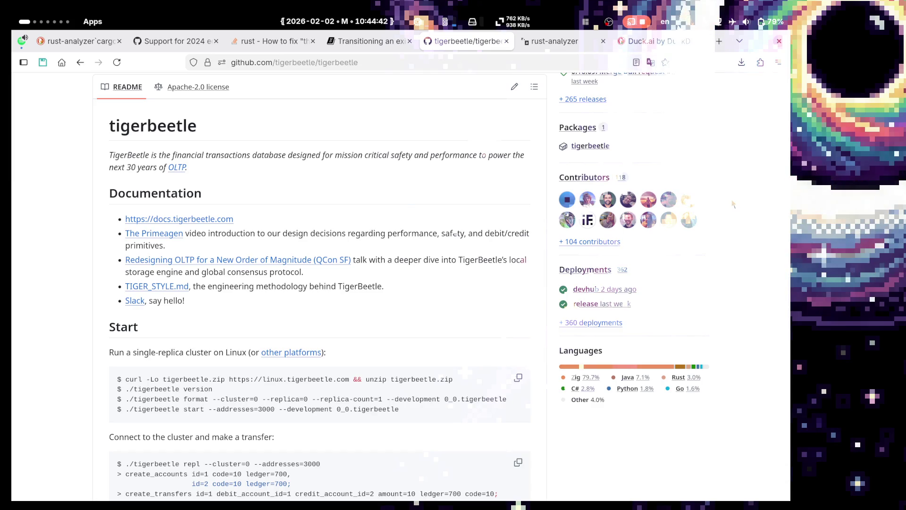
scroll(731, 203, "down", 7)
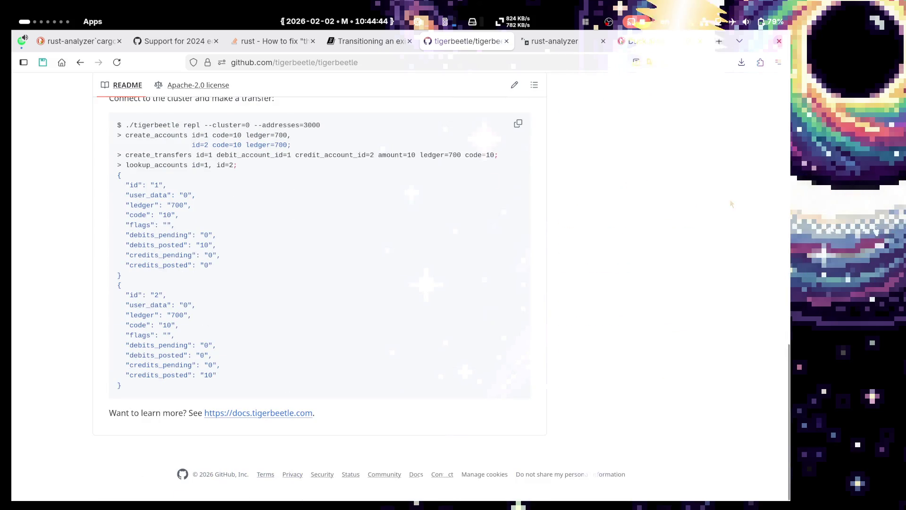
scroll(731, 203, "up", 15)
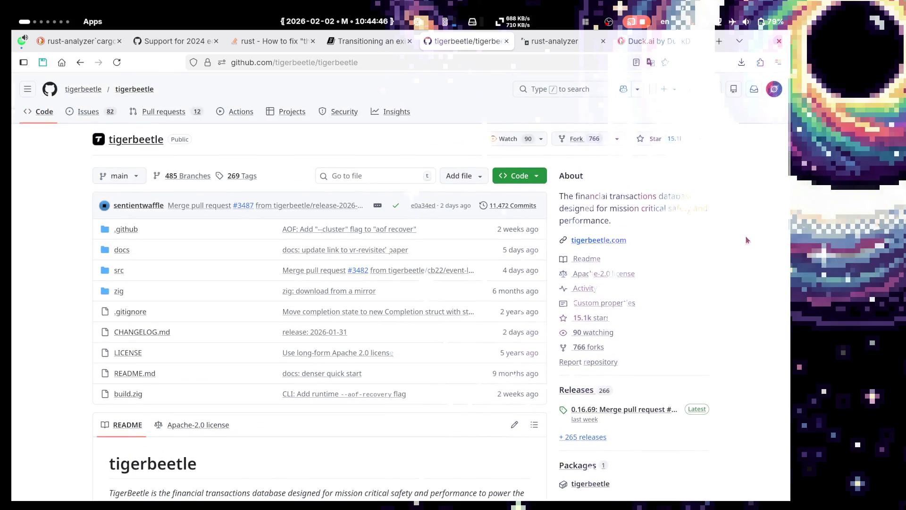
scroll(744, 229, "down", 7)
scroll(744, 224, "down", 10)
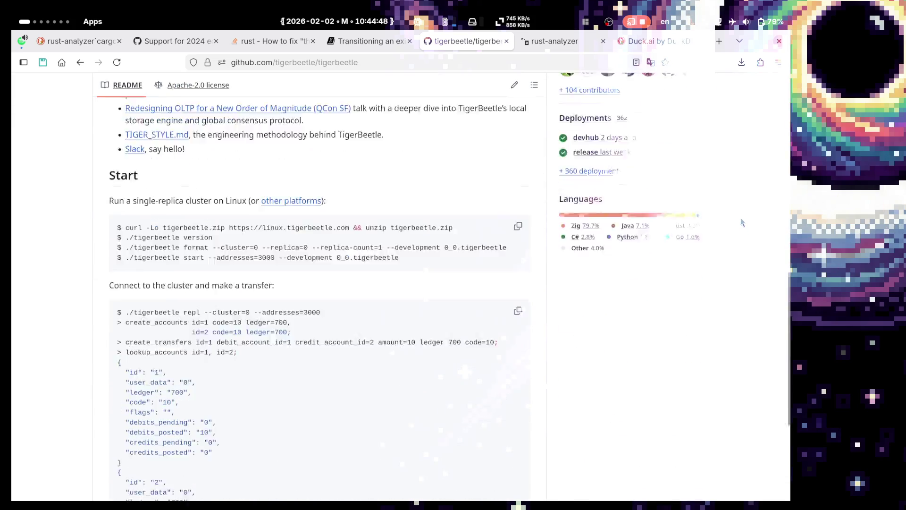
scroll(744, 225, "up", 15)
scroll(401, 283, "up", 5)
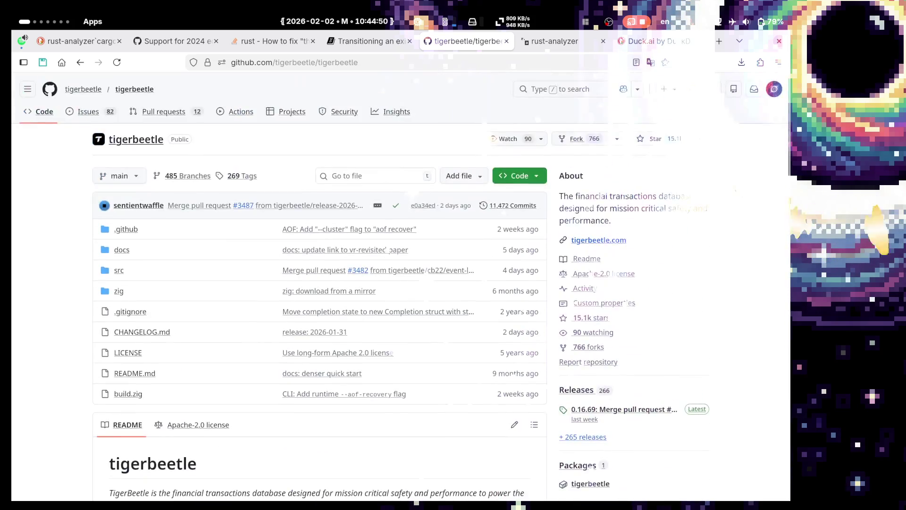
scroll(401, 284, "down", 10)
Return to the profile, open the linked blog and its 'Considering Strictly Monotonic Time' post.
key("alt+Left")
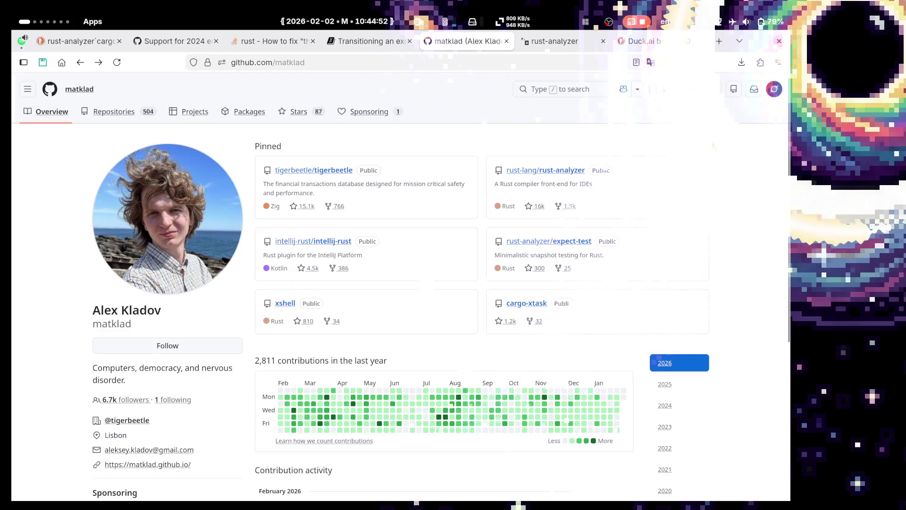
scroll(401, 283, "down", 5)
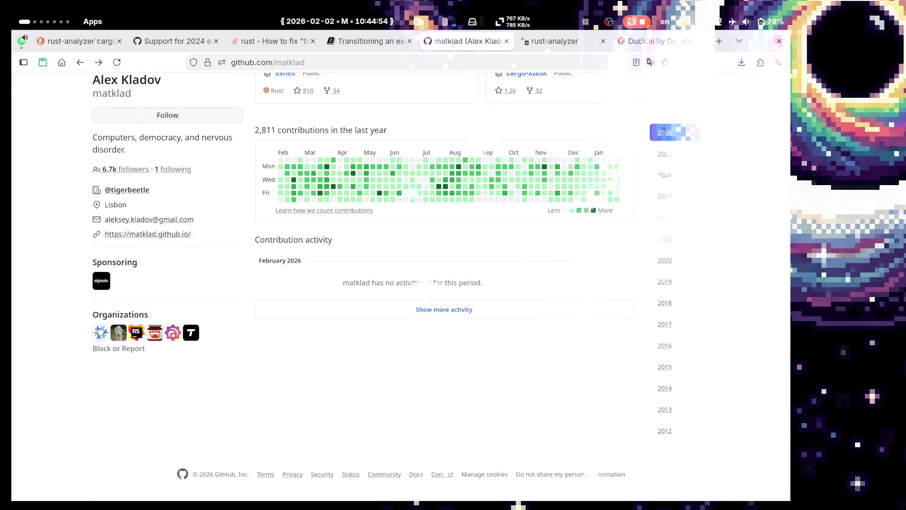
scroll(401, 283, "up", 3)
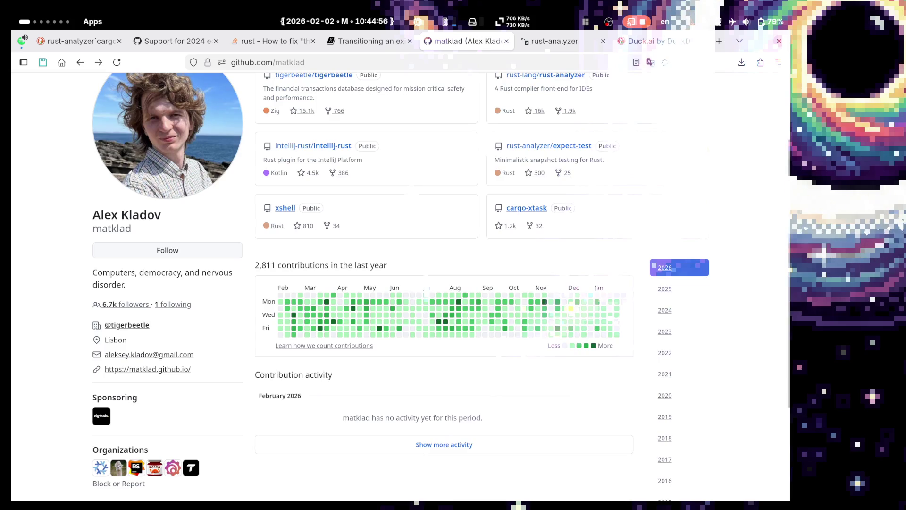
scroll(401, 283, "up", 2)
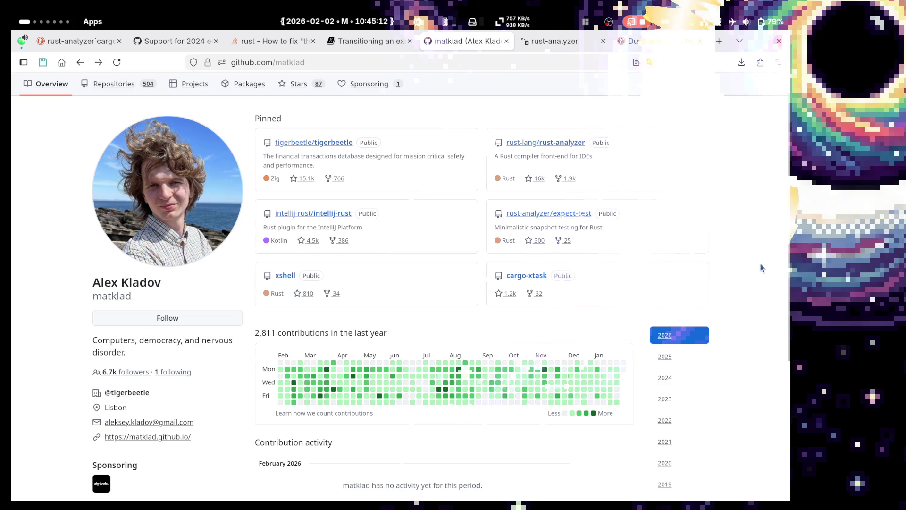
left_click(112, 438)
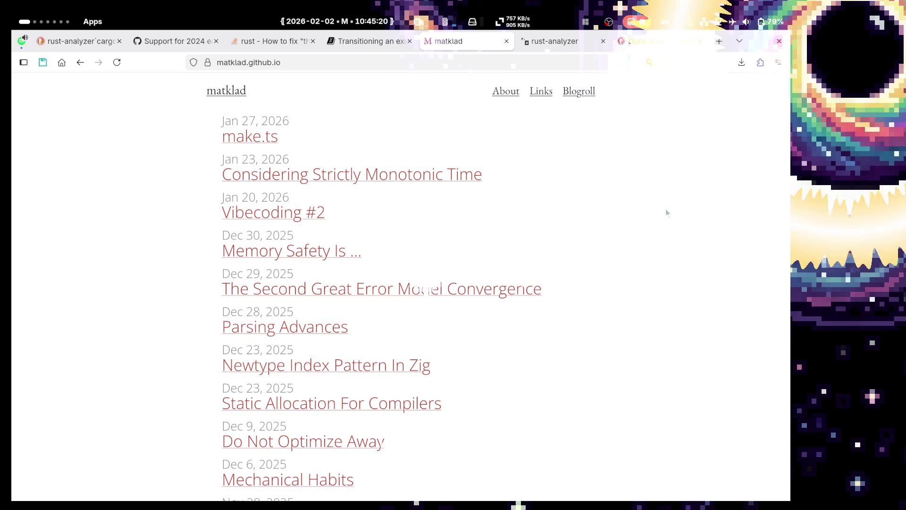
left_click(432, 178)
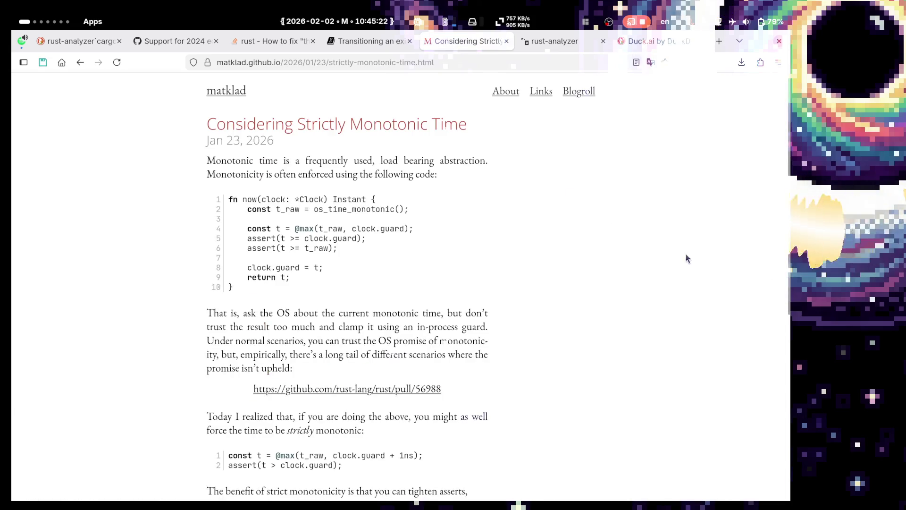
Skim 'Considering Strictly Monotonic Time', then open the 'Memory Safety Is …' post.
scroll(658, 246, "down", 1)
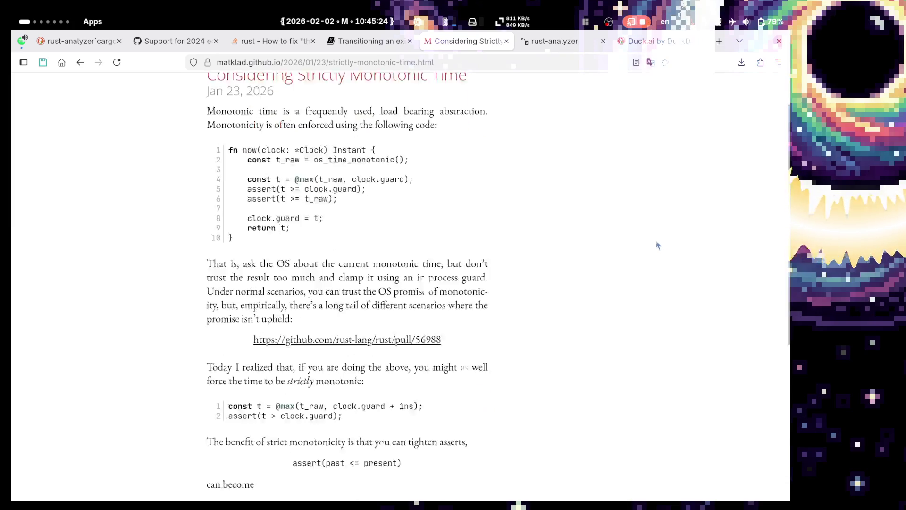
scroll(656, 245, "down", 5)
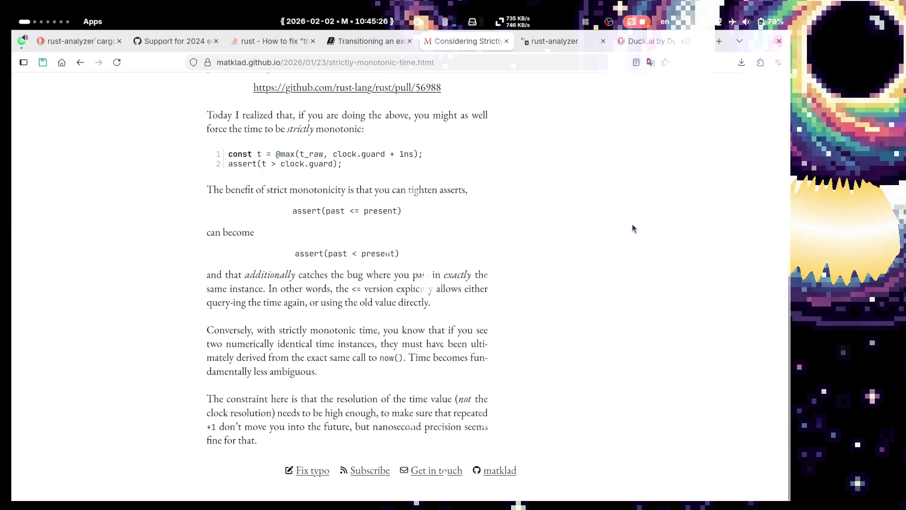
key("alt+Left")
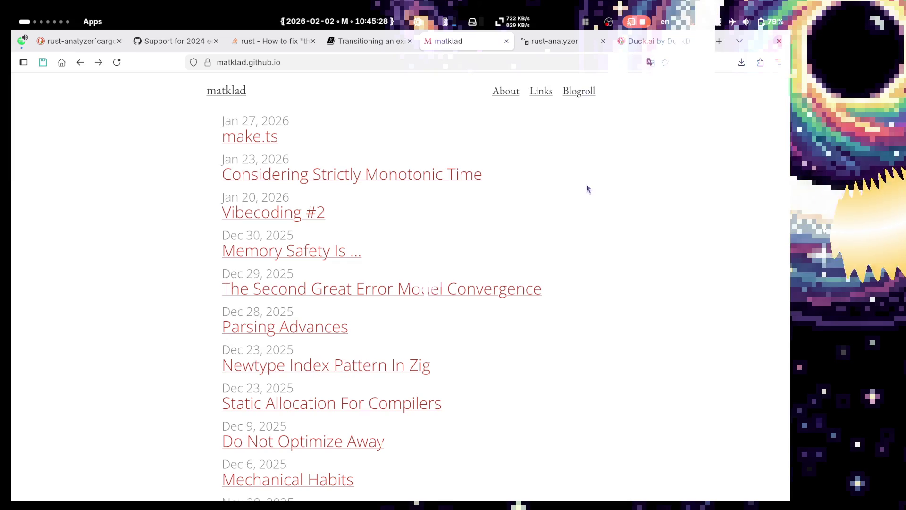
left_click(323, 255)
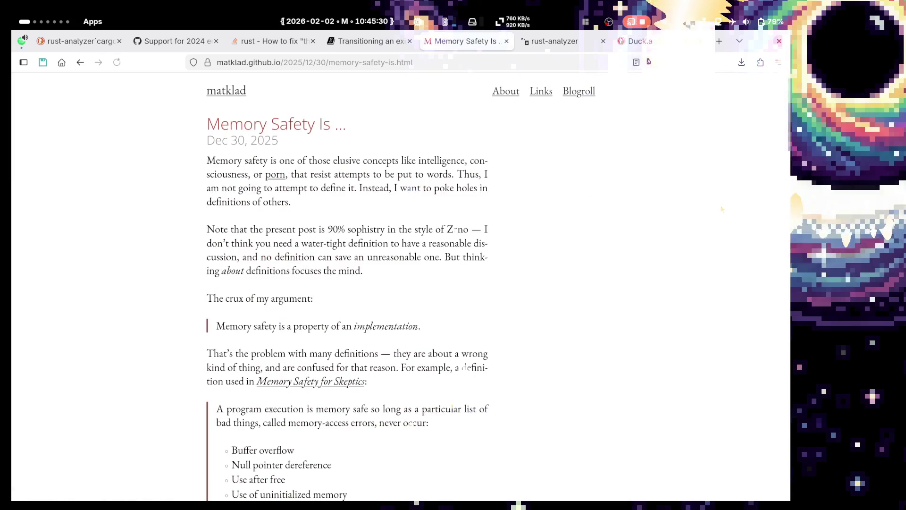
Read through the 'Memory Safety Is …' post and close the blog tab.
scroll(706, 202, "down", 20)
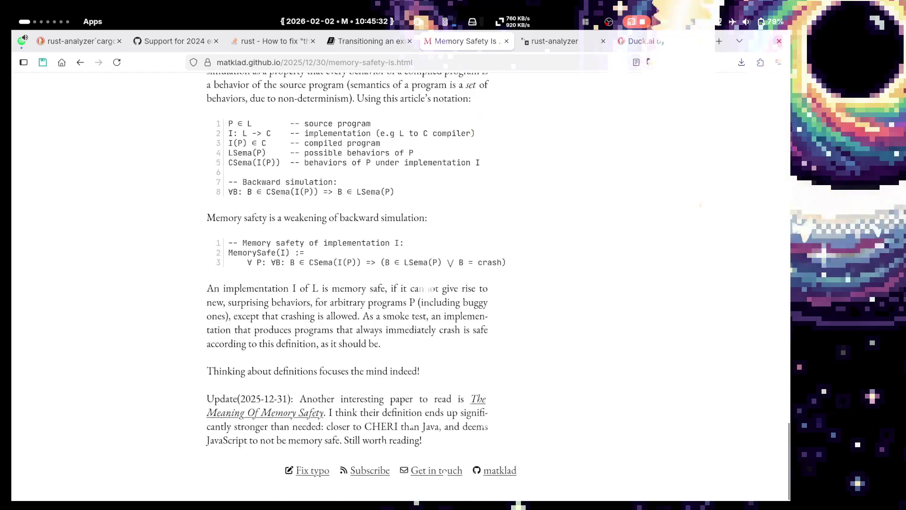
scroll(700, 204, "up", 10)
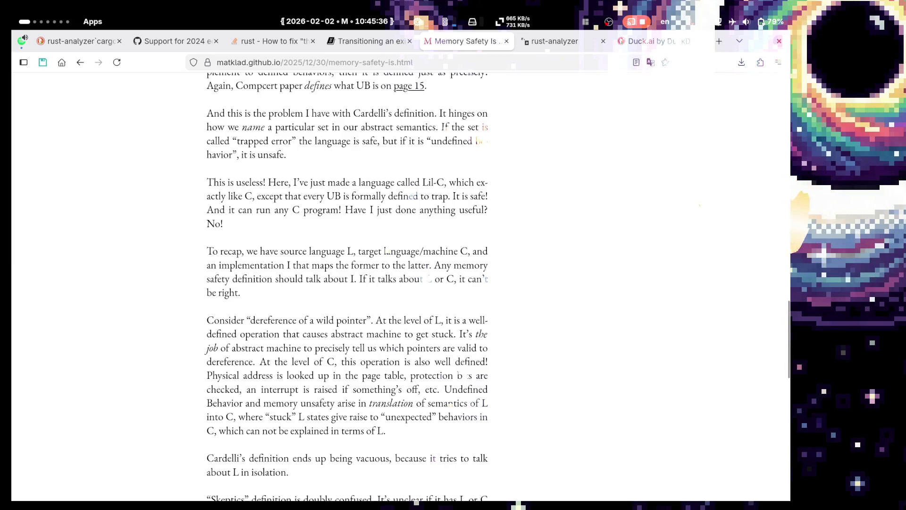
scroll(700, 205, "down", 10)
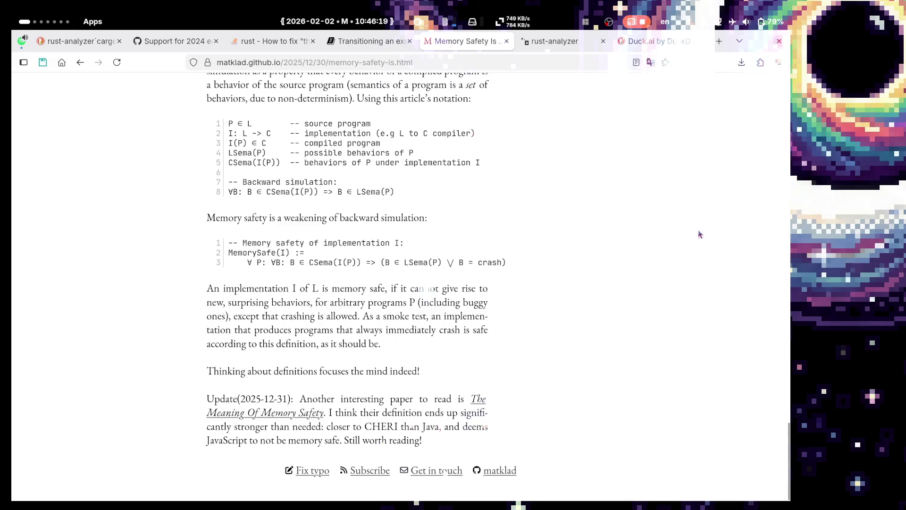
scroll(709, 233, "up", 3)
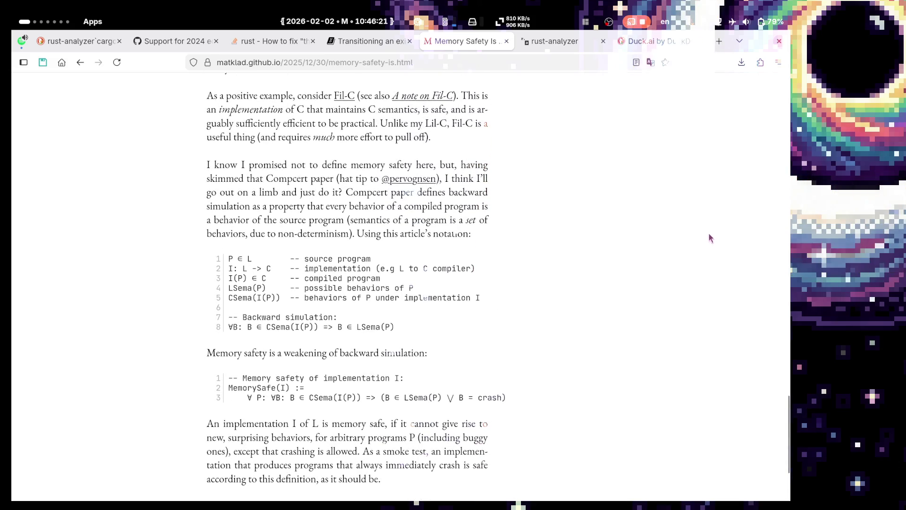
scroll(708, 235, "down", 3)
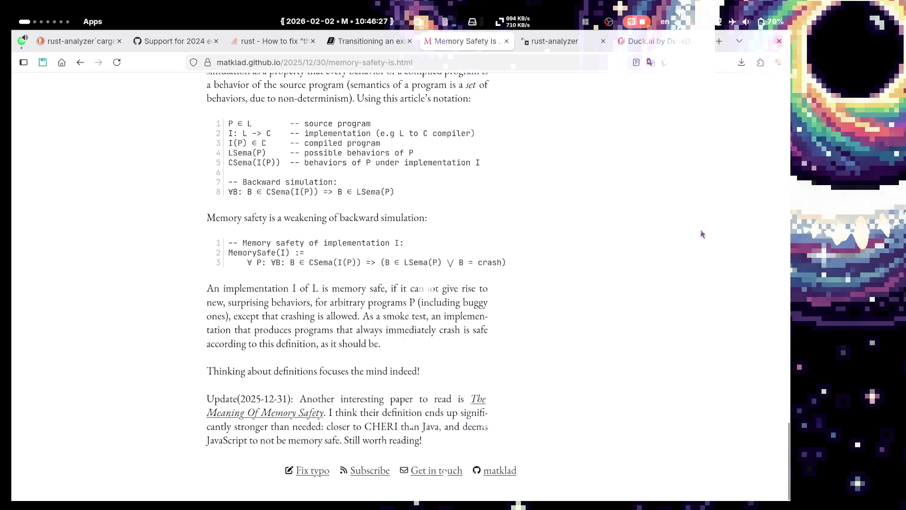
left_click(507, 41)
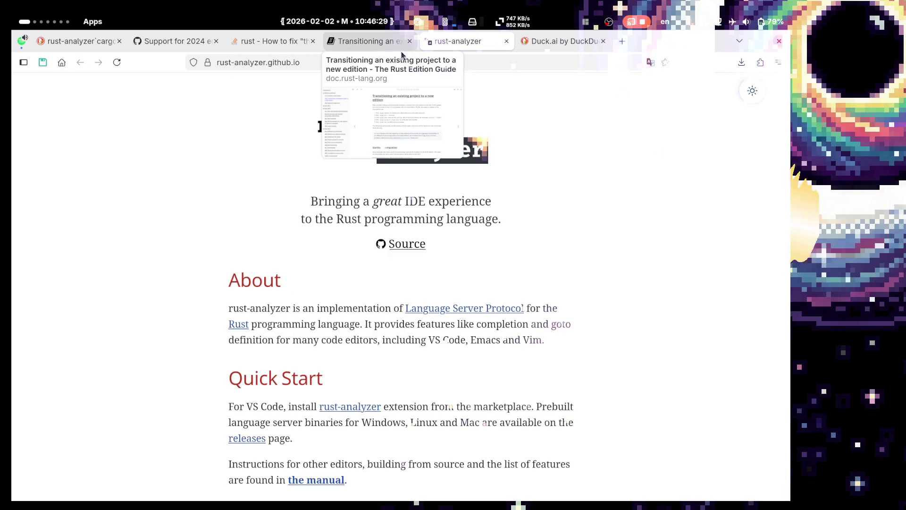
Return to the Duck.ai chat about the 2024 edition error.
scroll(666, 214, "down", 7)
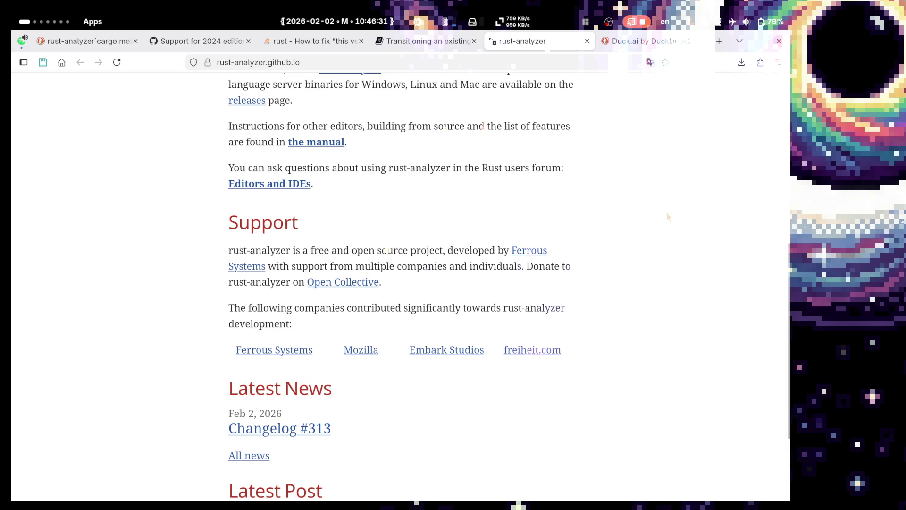
scroll(665, 211, "down", 3)
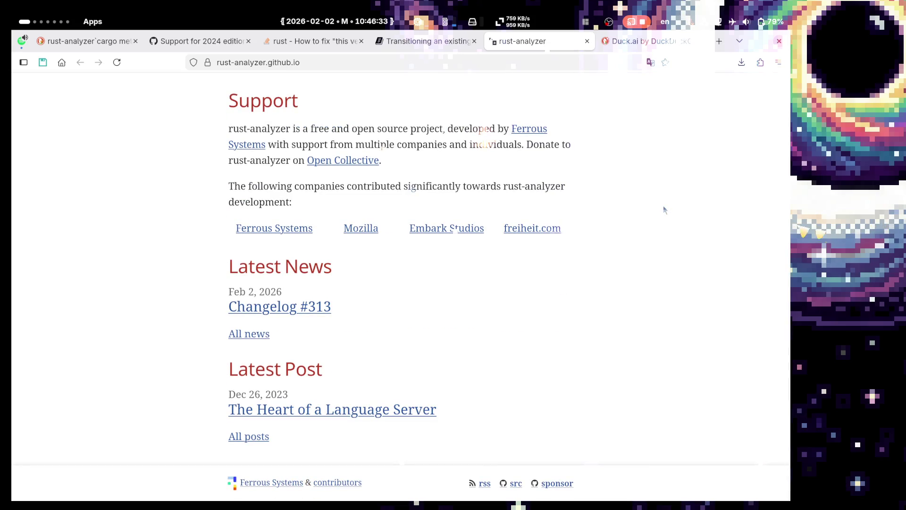
scroll(658, 203, "up", 10)
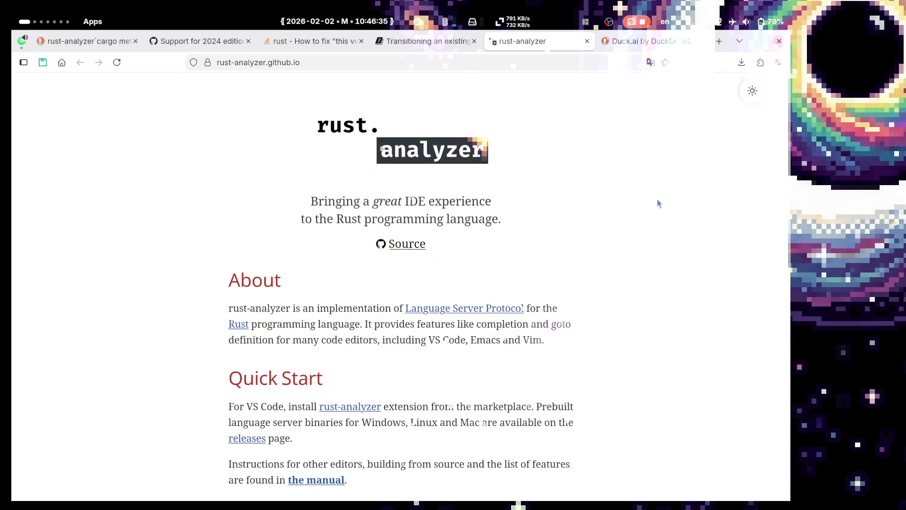
left_click(335, 22)
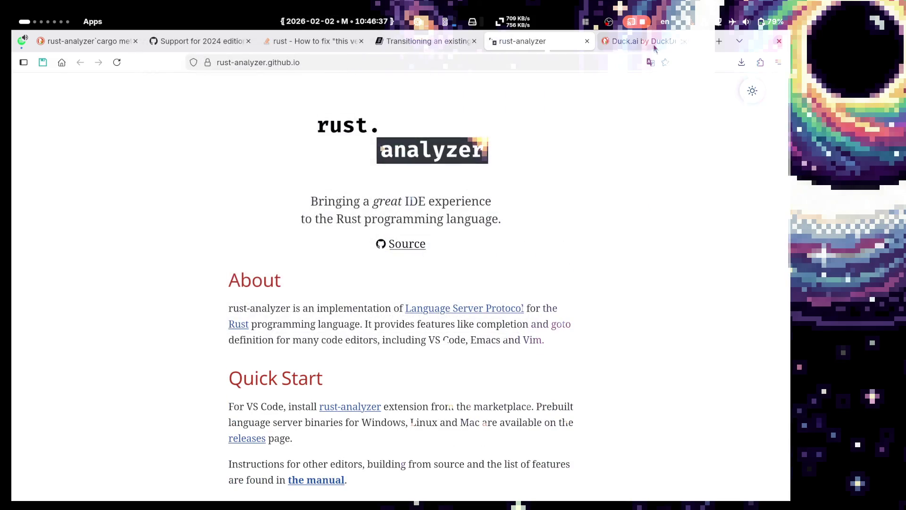
left_click(655, 43)
Review Duck.ai's suggested solutions and open the Rust forum thread result in a new tab.
scroll(734, 191, "down", 10)
scroll(735, 191, "up", 10)
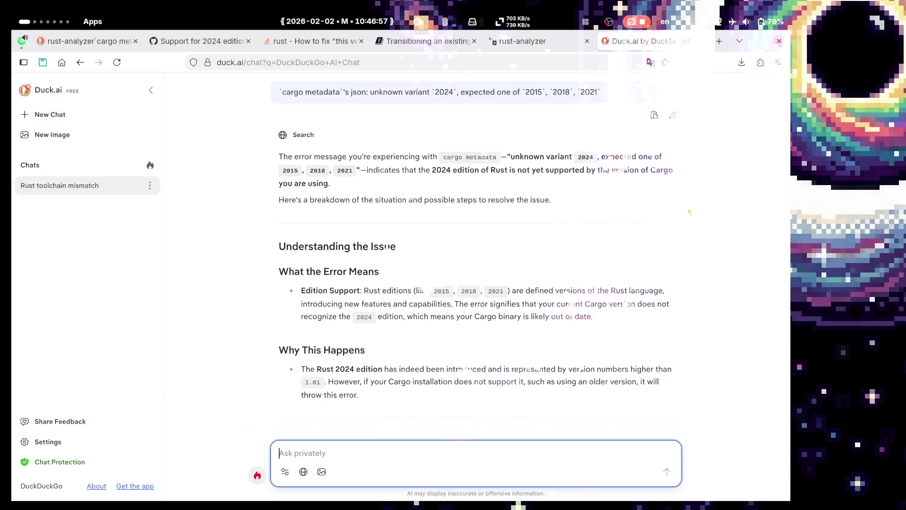
scroll(687, 212, "down", 5)
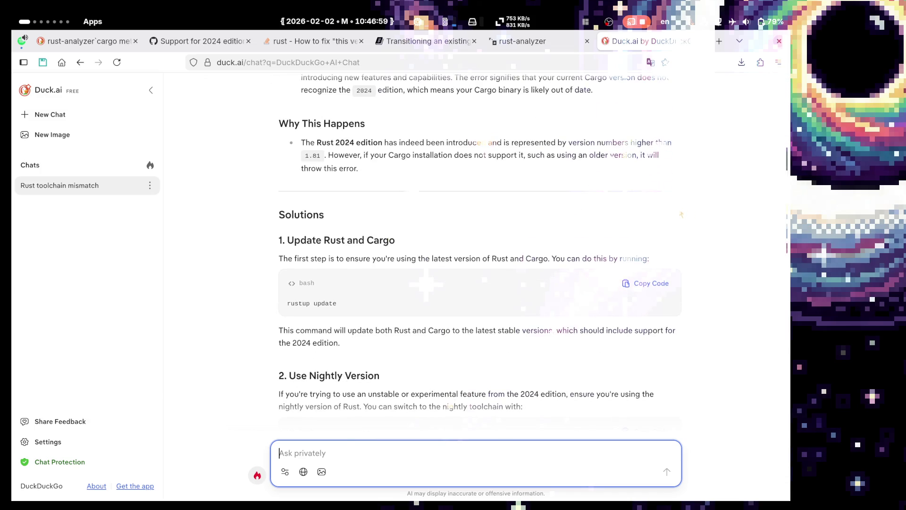
scroll(680, 215, "down", 8)
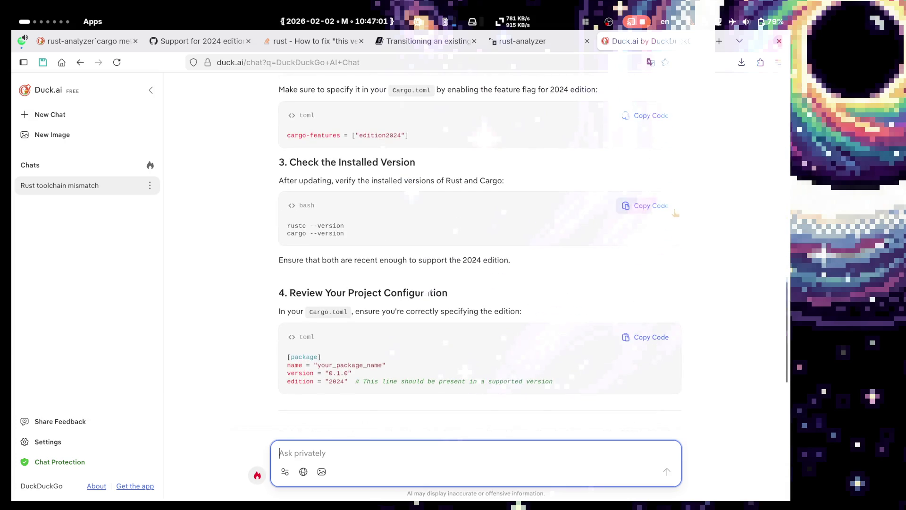
scroll(676, 213, "up", 3)
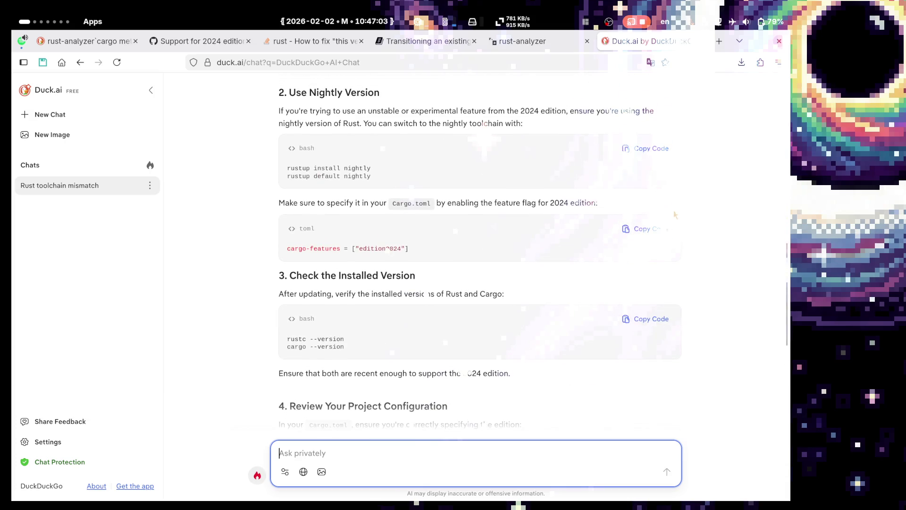
scroll(675, 214, "down", 6)
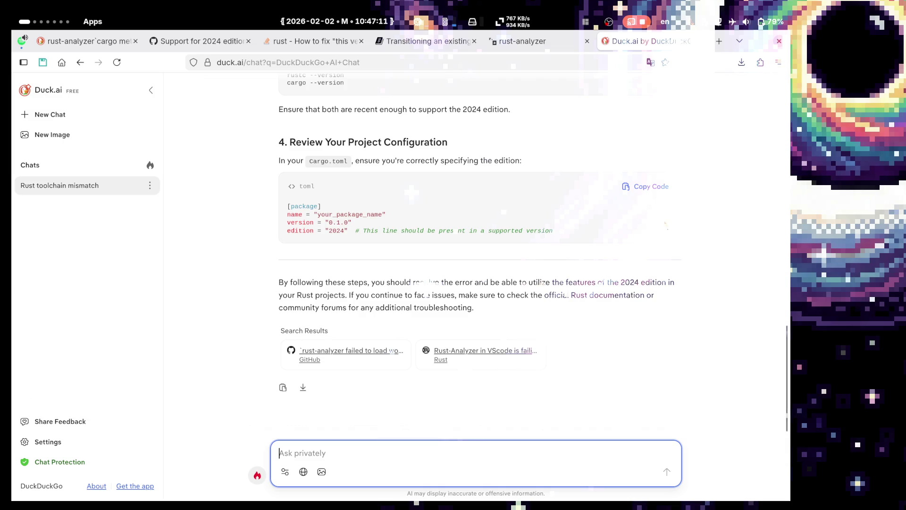
key("alt")
key("alt")
middle_click(472, 352)
Read the forum thread 'Rust-Analyzer in VScode is failing "Cargo metadata fetch"'.
left_click(655, 44)
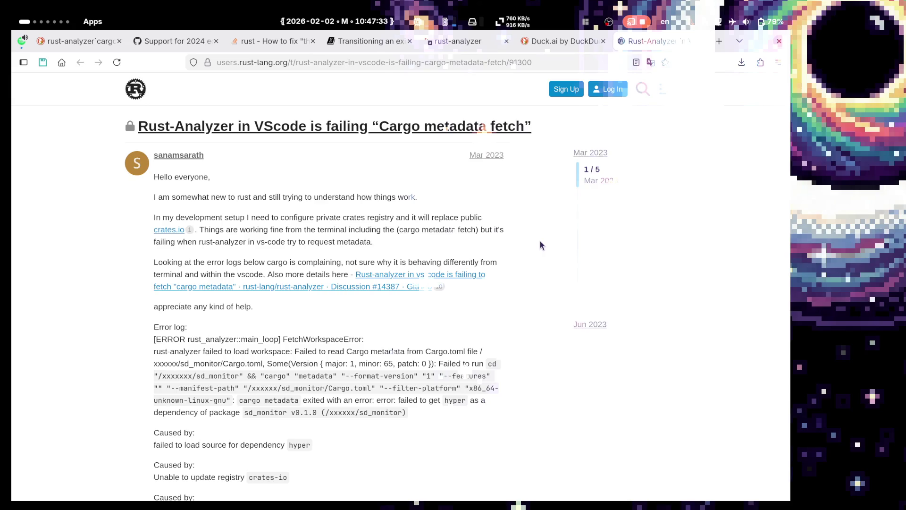
scroll(539, 240, "down", 5)
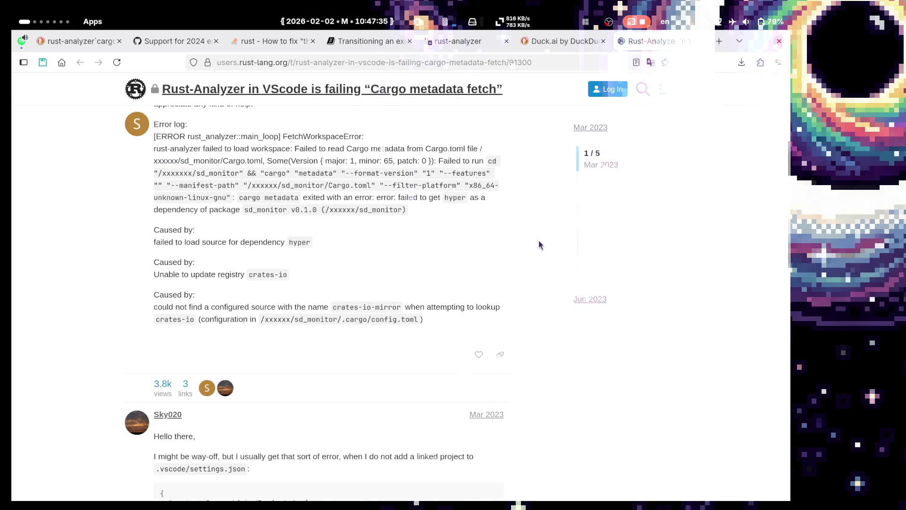
scroll(538, 240, "down", 10)
scroll(533, 238, "down", 5)
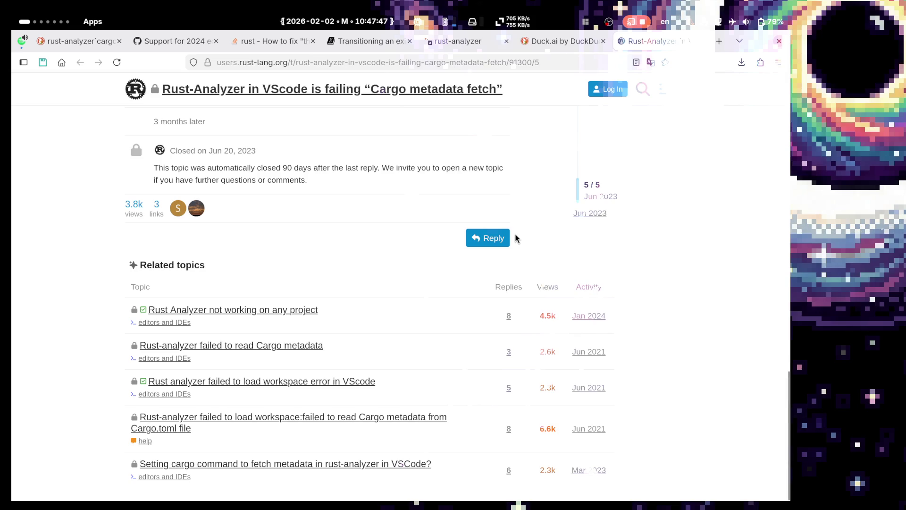
Read the related 'Rust-analyzer failed to read Cargo metadata' topic, then go to the forum home.
left_click(257, 348)
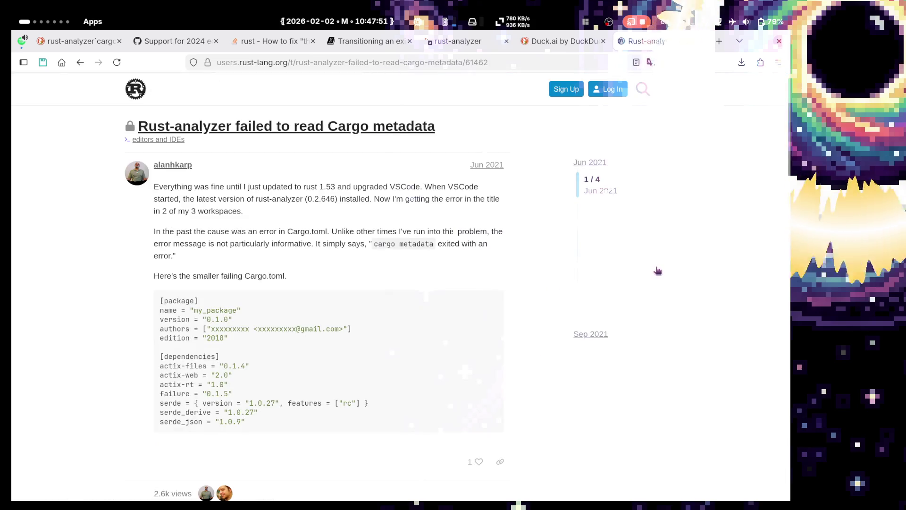
scroll(515, 246, "down", 4)
scroll(515, 247, "up", 4)
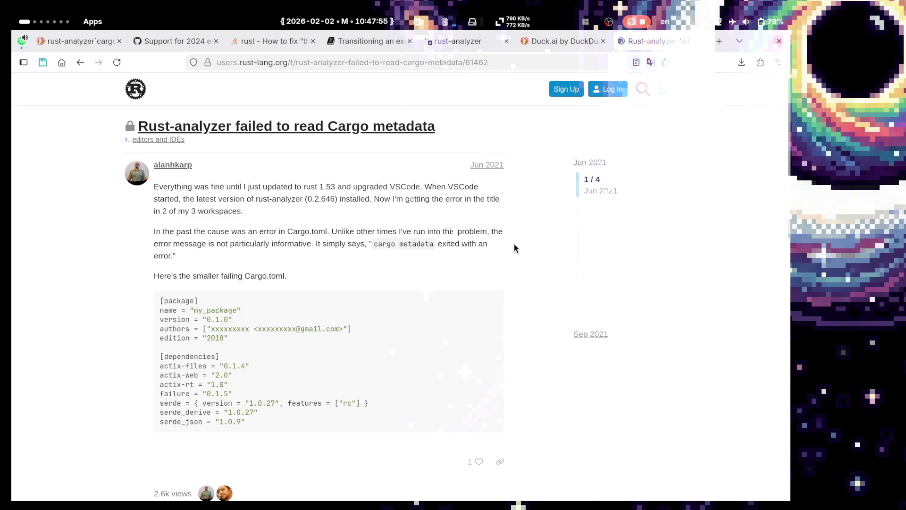
scroll(500, 198, "down", 10)
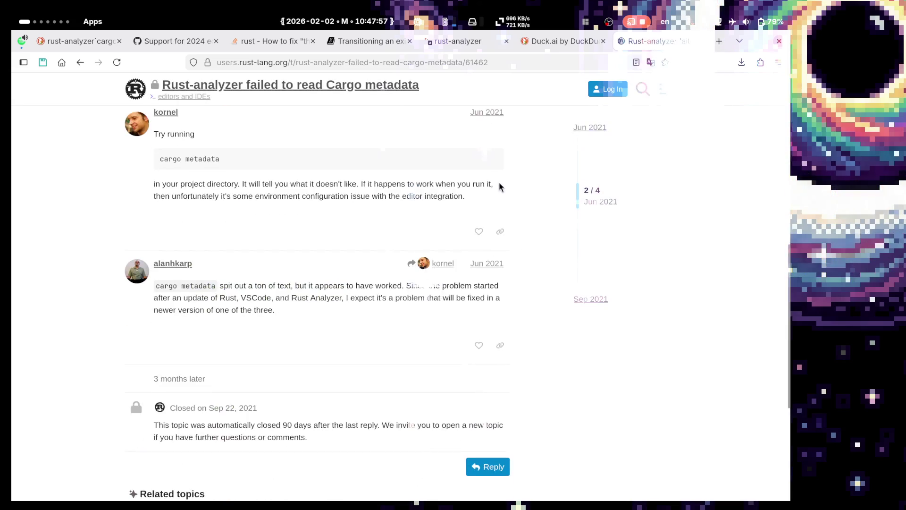
scroll(517, 192, "down", 4)
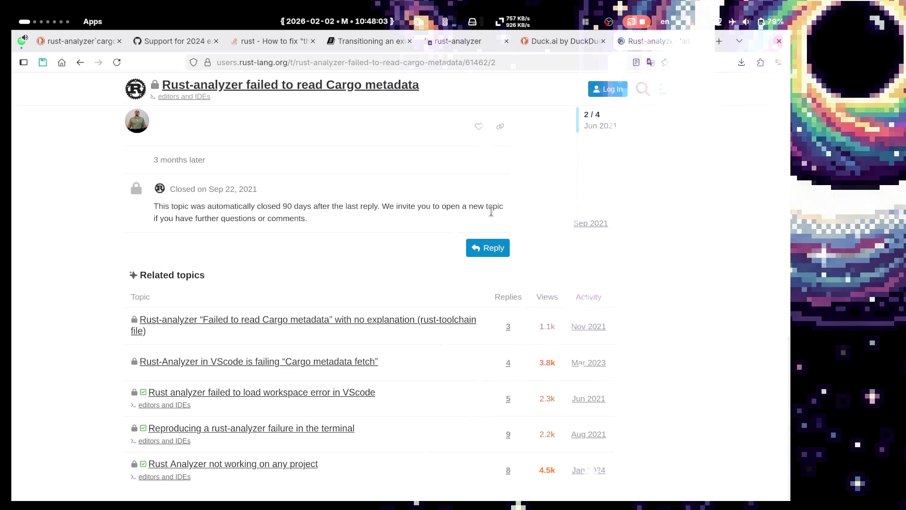
scroll(245, 166, "up", 10)
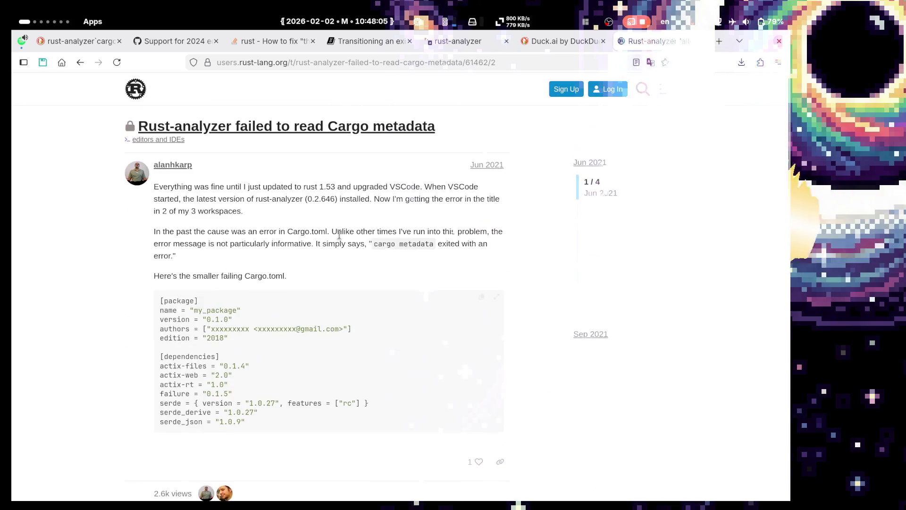
left_click(140, 89)
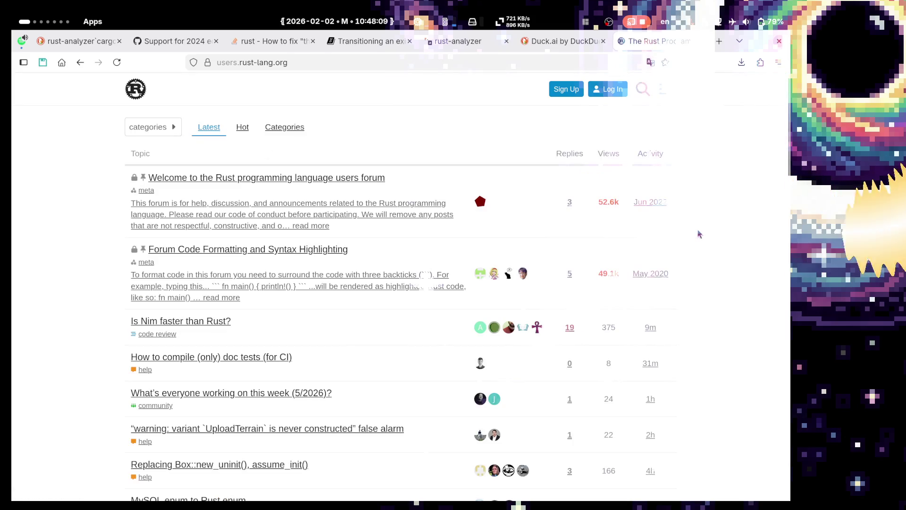
Open 'Is Nim faster than Rust?' from Latest and read its Rust/Nim benchmark post down to the first replies.
scroll(685, 241, "down", 4)
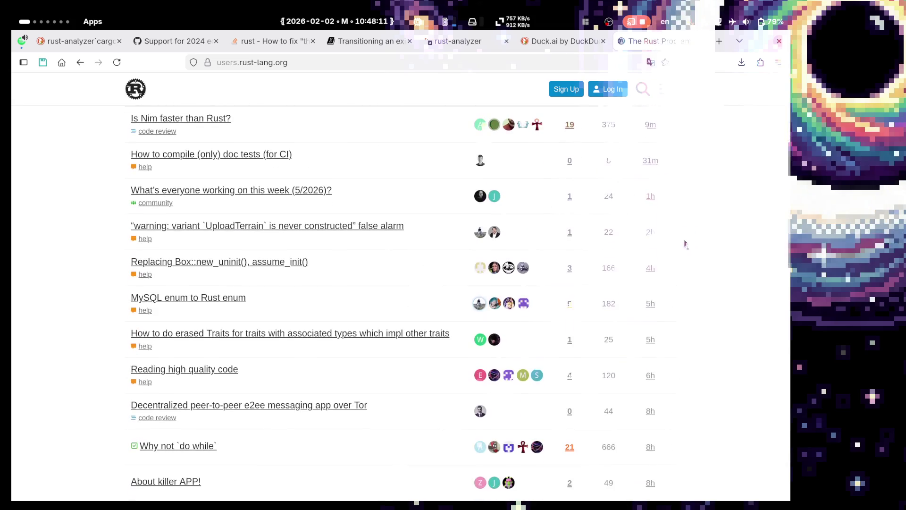
left_click(175, 119)
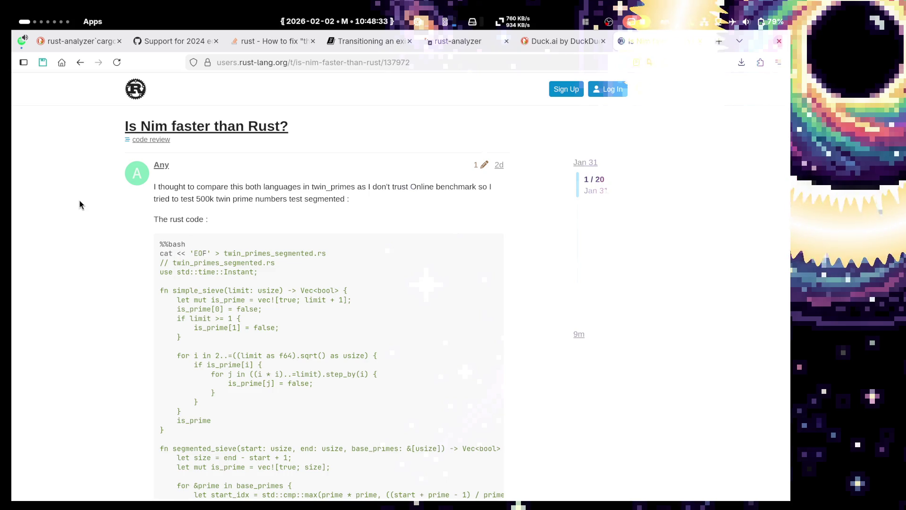
scroll(80, 201, "down", 3)
scroll(79, 201, "up", 2)
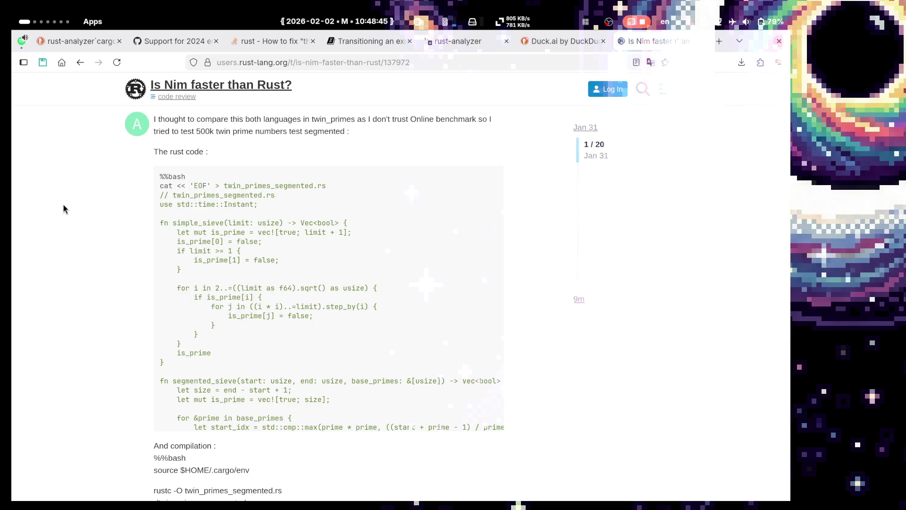
scroll(63, 208, "down", 3)
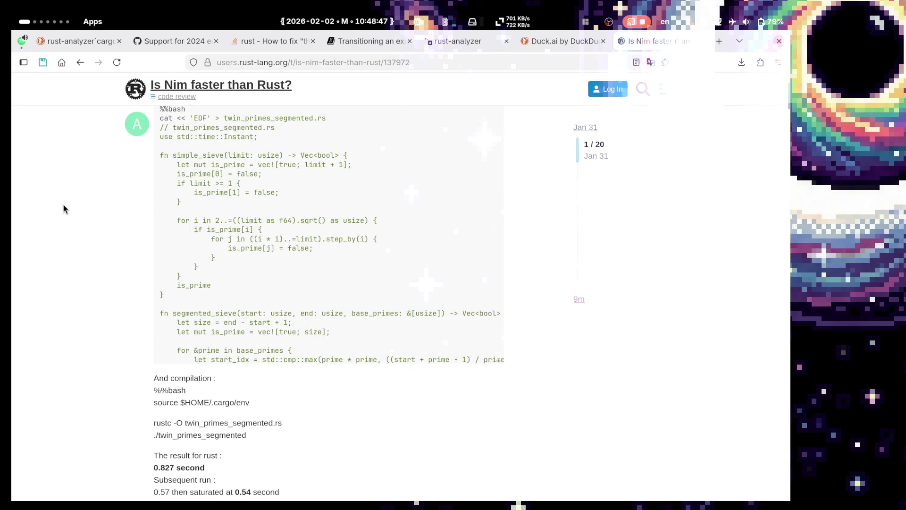
scroll(63, 206, "up", 3)
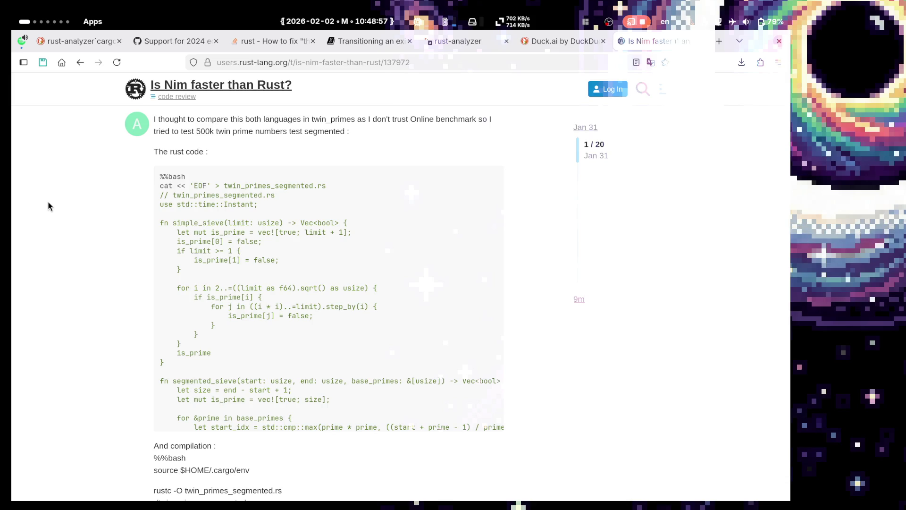
scroll(48, 207, "down", 5)
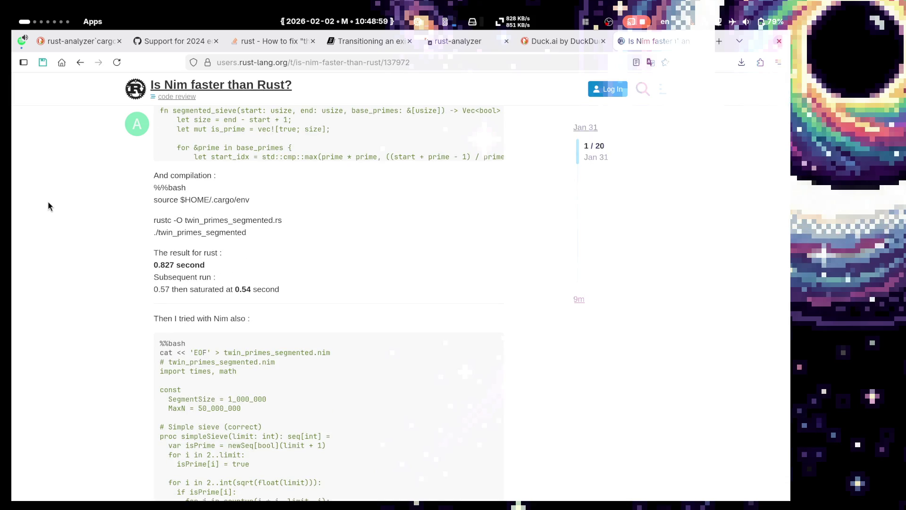
scroll(47, 202, "up", 5)
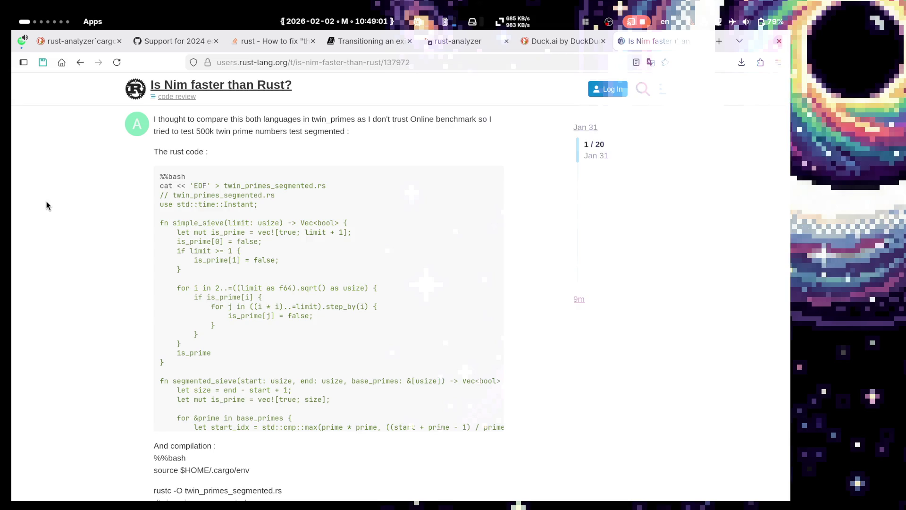
scroll(46, 201, "down", 5)
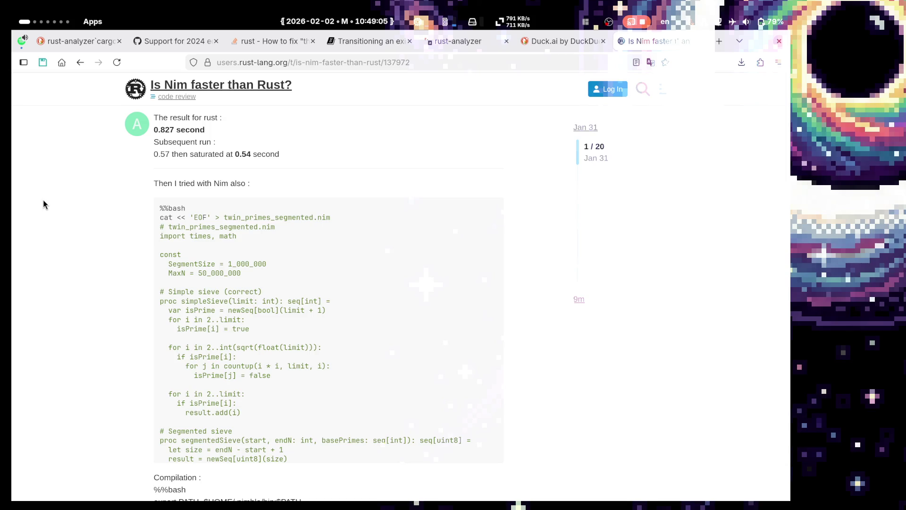
scroll(43, 204, "up", 1)
scroll(40, 202, "down", 5)
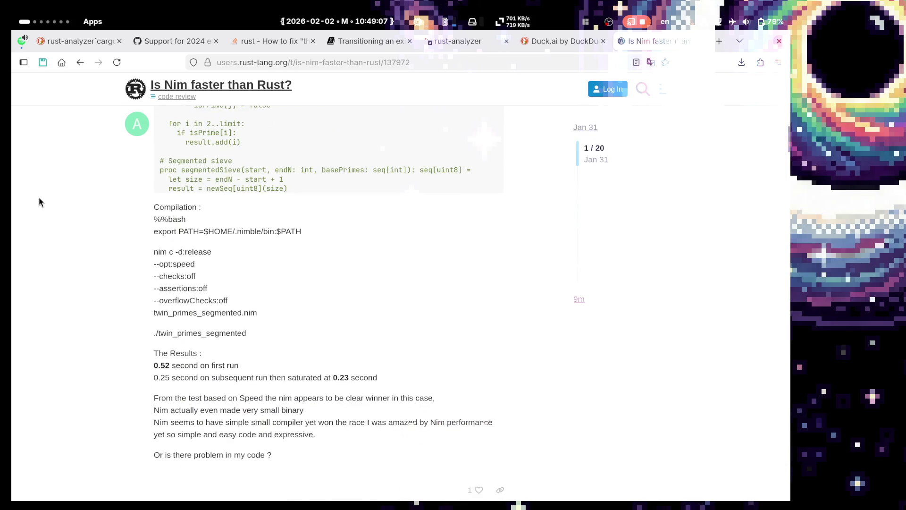
scroll(38, 201, "up", 6)
scroll(38, 197, "up", 8)
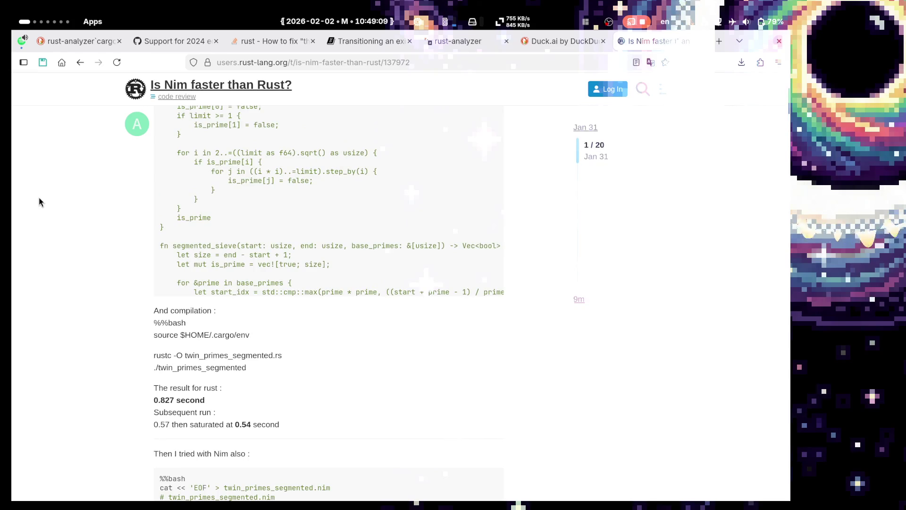
scroll(39, 197, "down", 5)
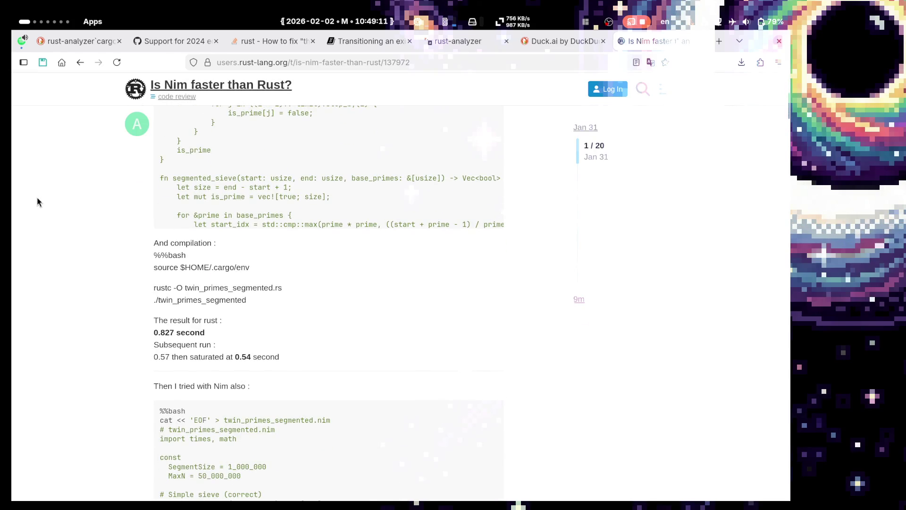
scroll(37, 198, "down", 7)
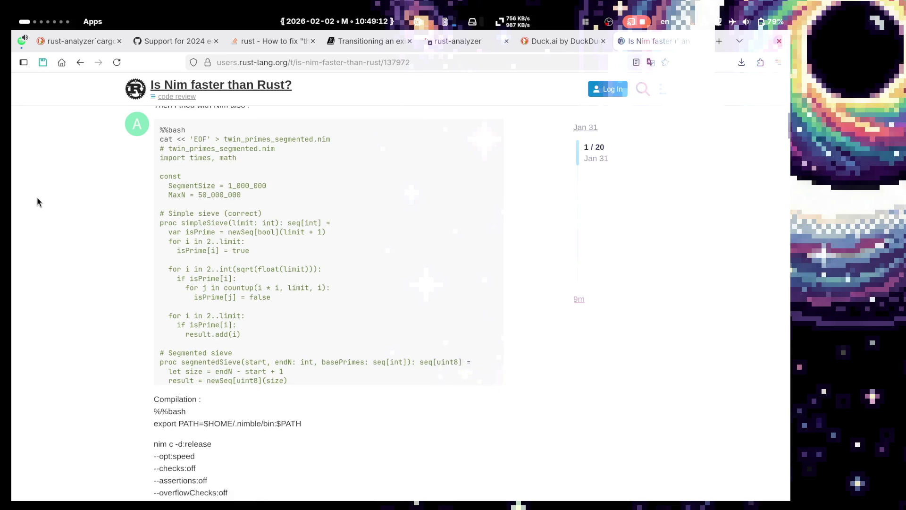
scroll(37, 198, "up", 7)
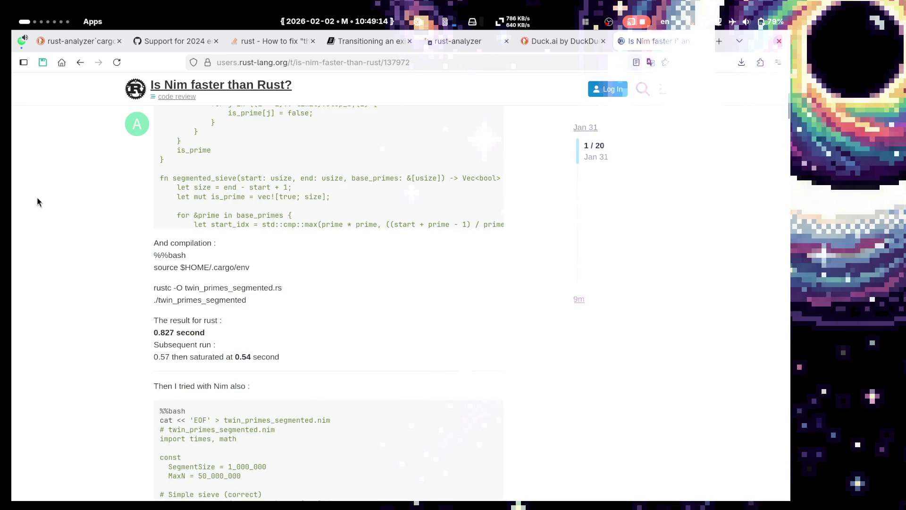
scroll(36, 196, "down", 7)
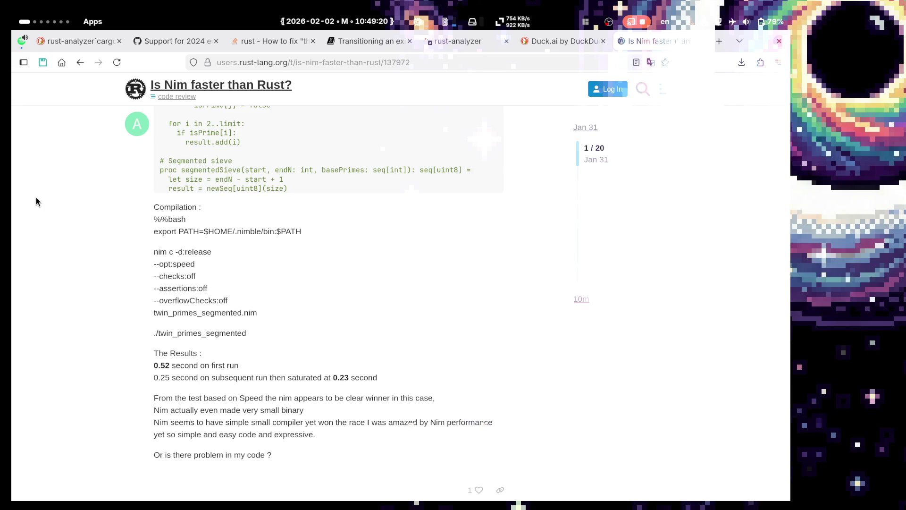
scroll(34, 197, "up", 7)
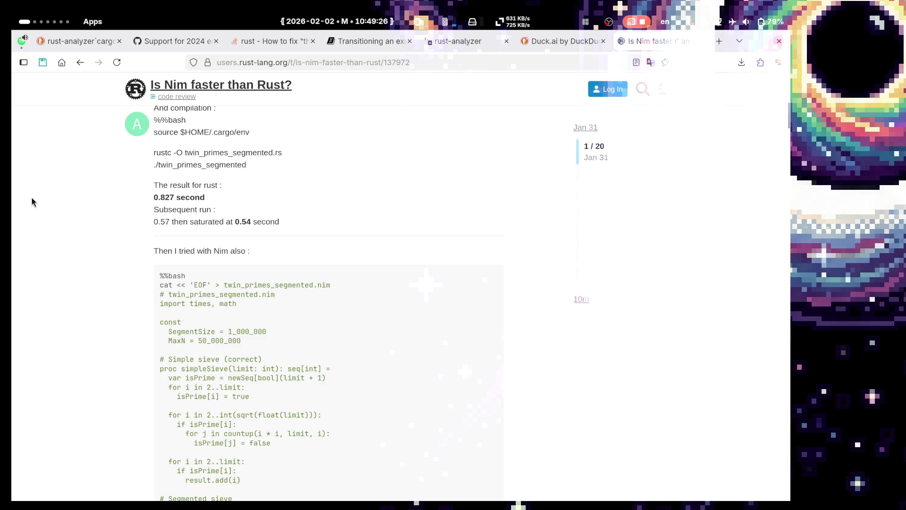
scroll(32, 198, "down", 10)
scroll(30, 197, "down", 6)
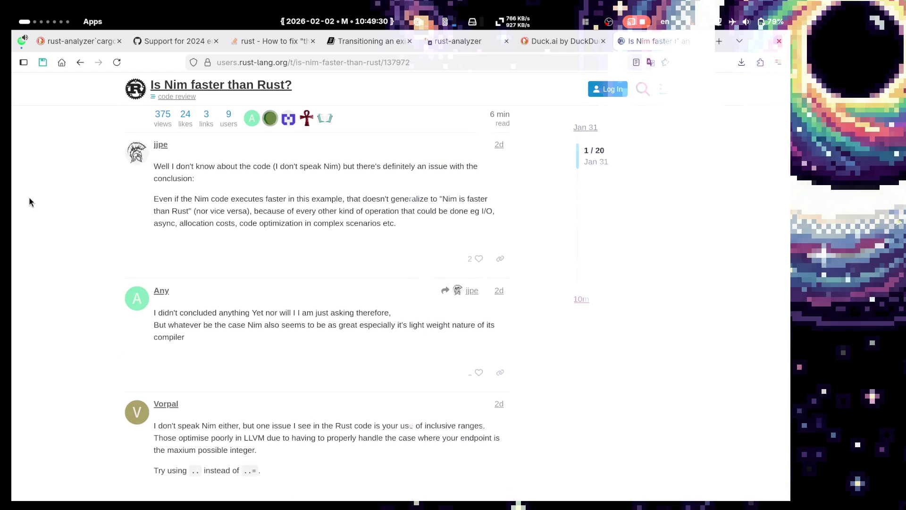
scroll(29, 198, "up", 2)
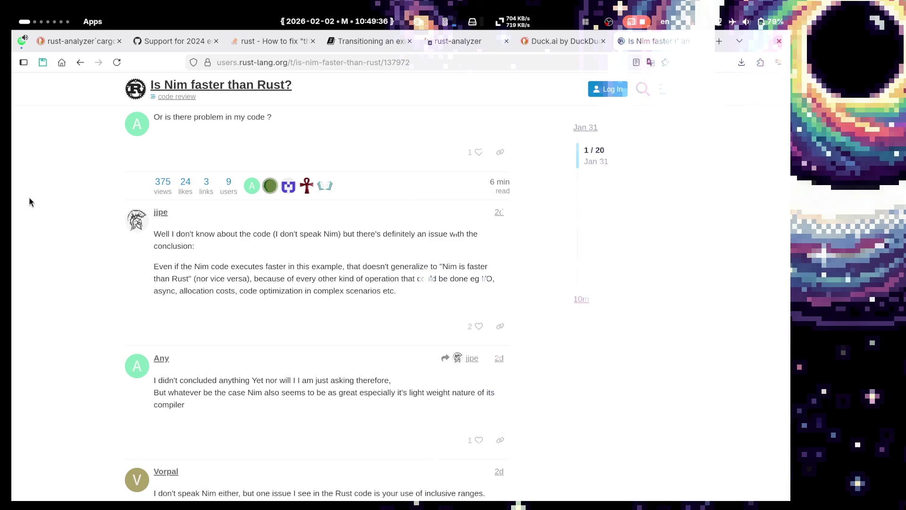
scroll(30, 202, "up", 3)
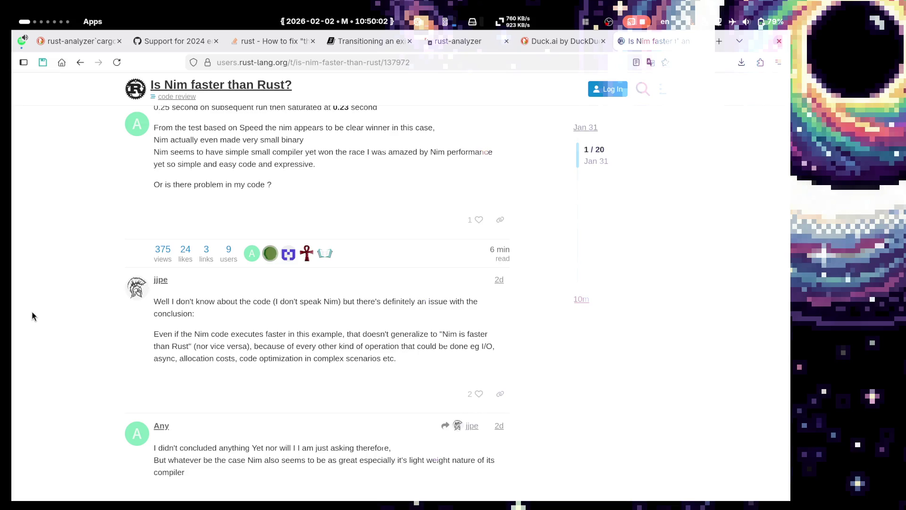
scroll(32, 312, "down", 2)
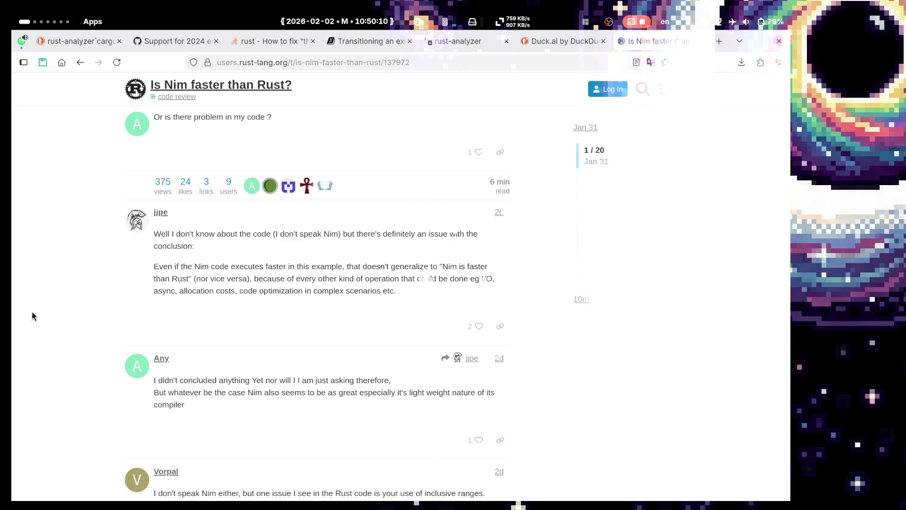
scroll(32, 312, "down", 4)
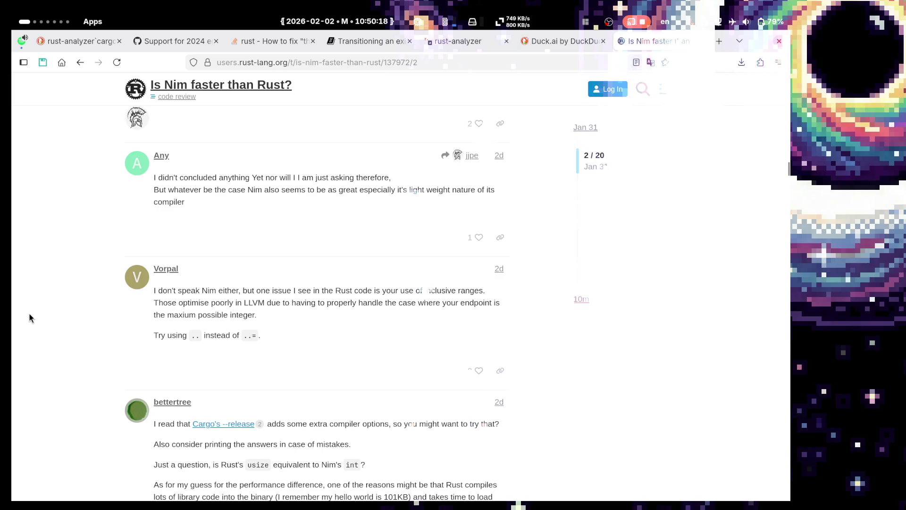
scroll(30, 314, "down", 3)
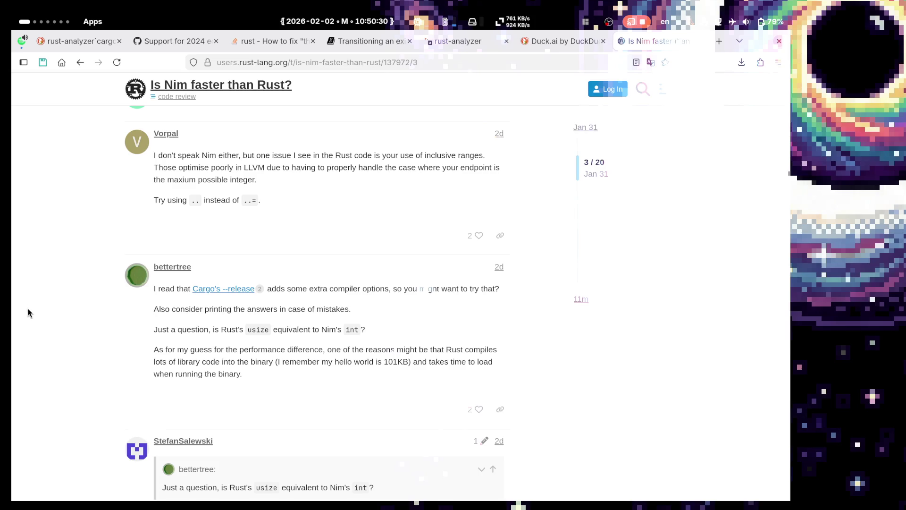
scroll(57, 302, "down", 3)
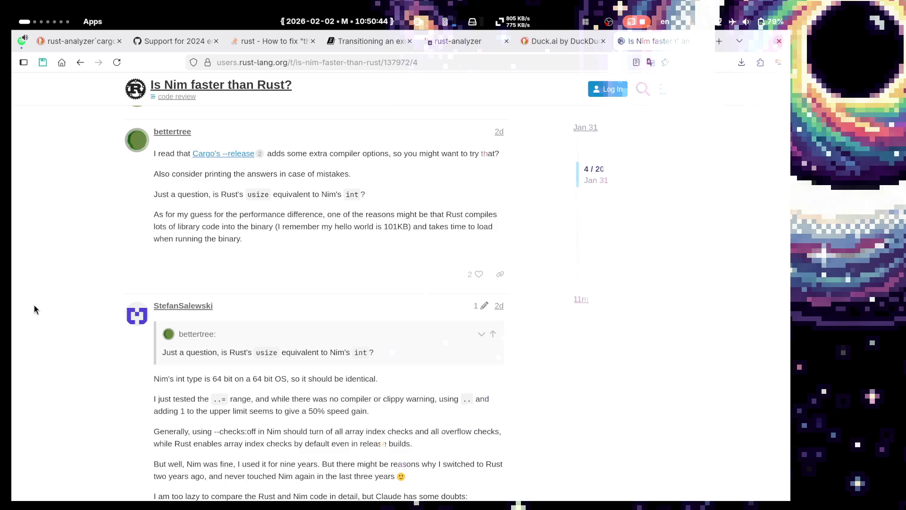
Scroll down to reply 7 of 20, confirming Nim's segmented sieve breaks early.
scroll(34, 305, "down", 5)
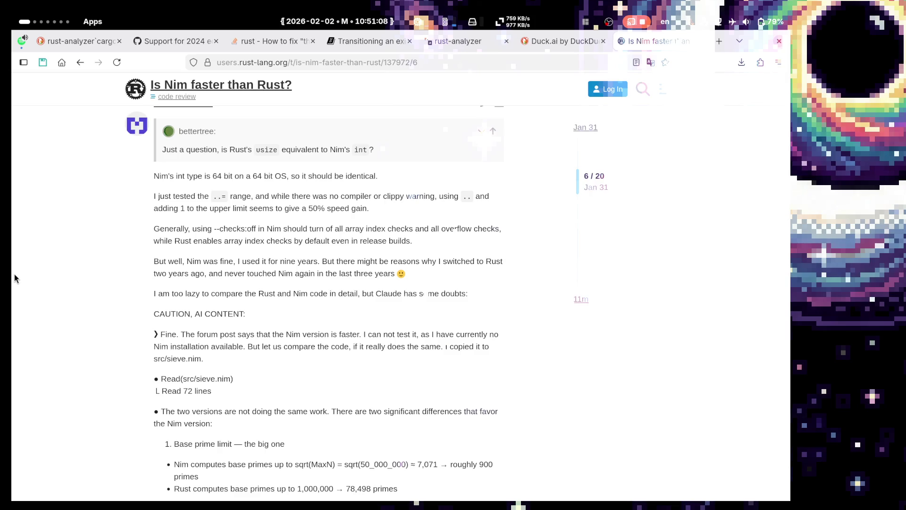
scroll(14, 274, "down", 15)
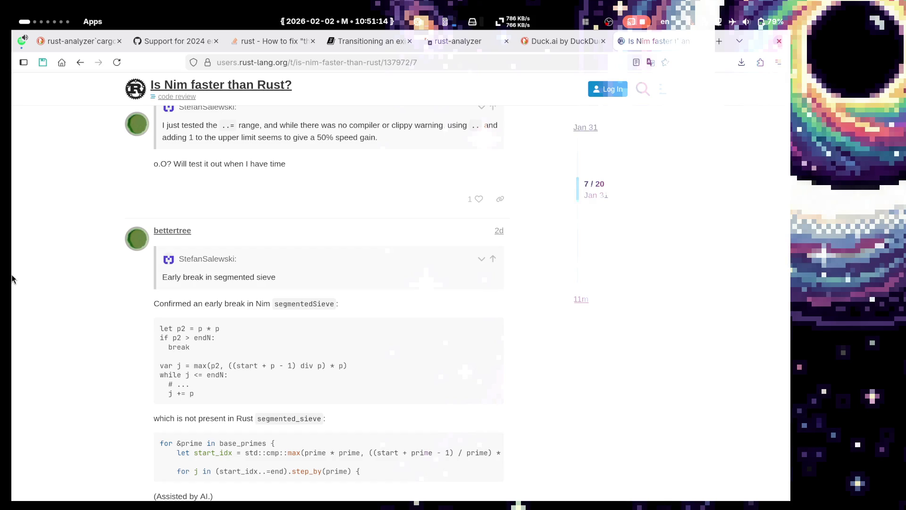
Scroll to reply 9 of 20 about avoiding `..=` ranges due to upper-bound checks.
scroll(12, 277, "down", 10)
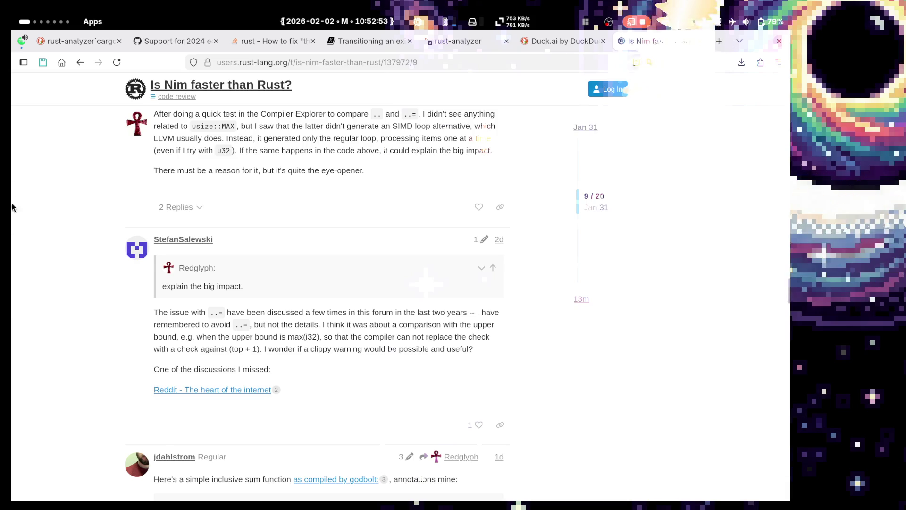
left_click(28, 21)
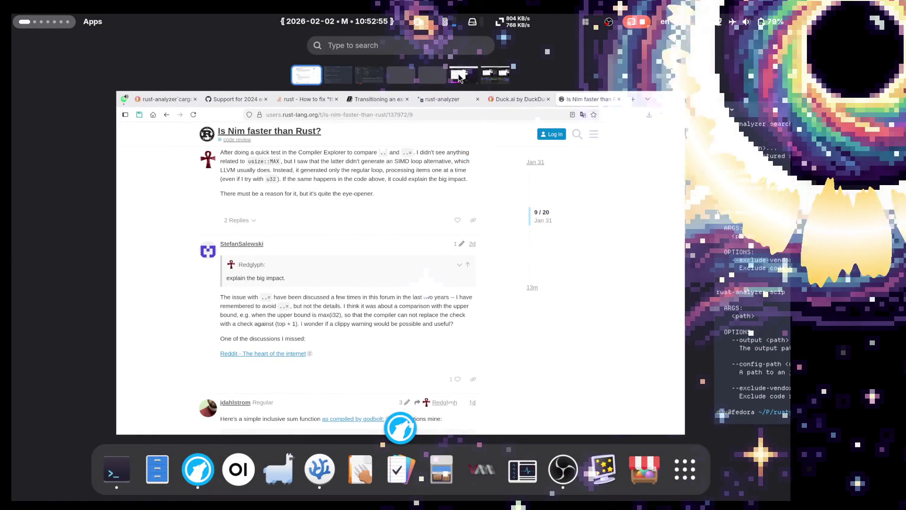
Move between the forum and Twitch workspaces in the overview, then bring OBS Studio forward.
left_click(459, 77)
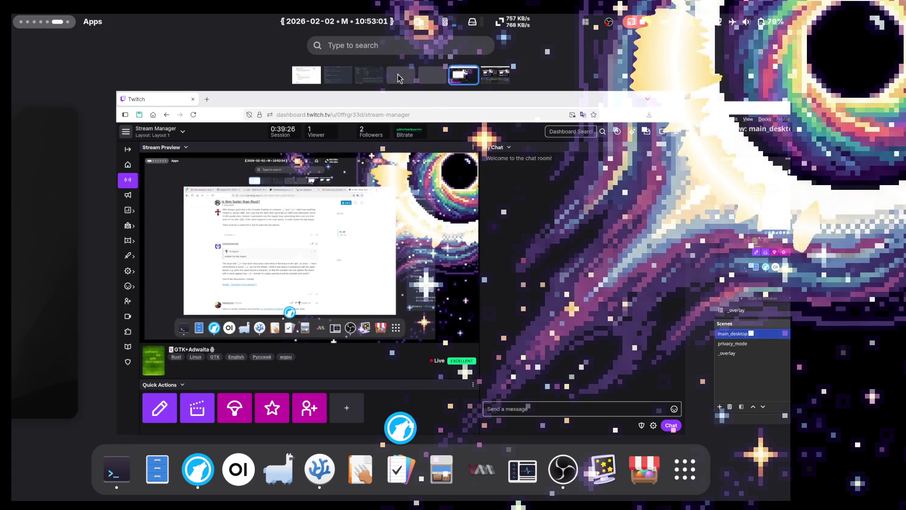
left_click(309, 78)
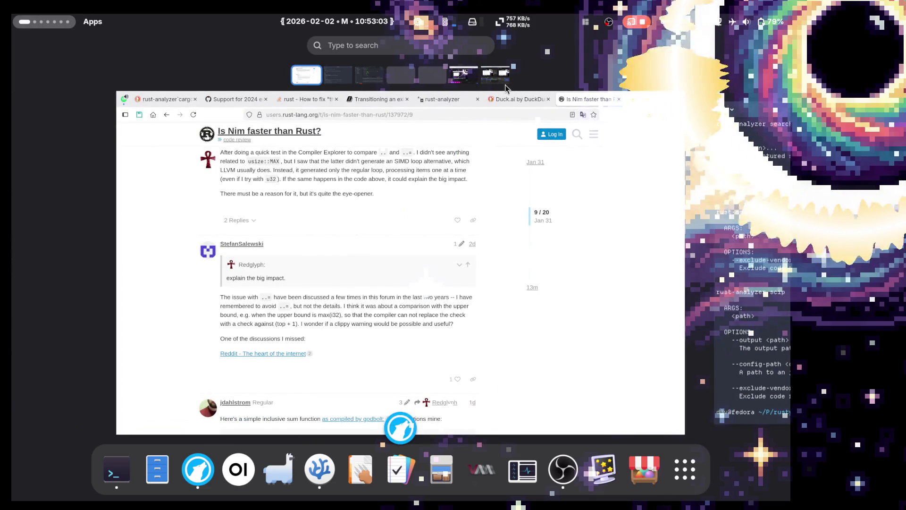
left_click(461, 74)
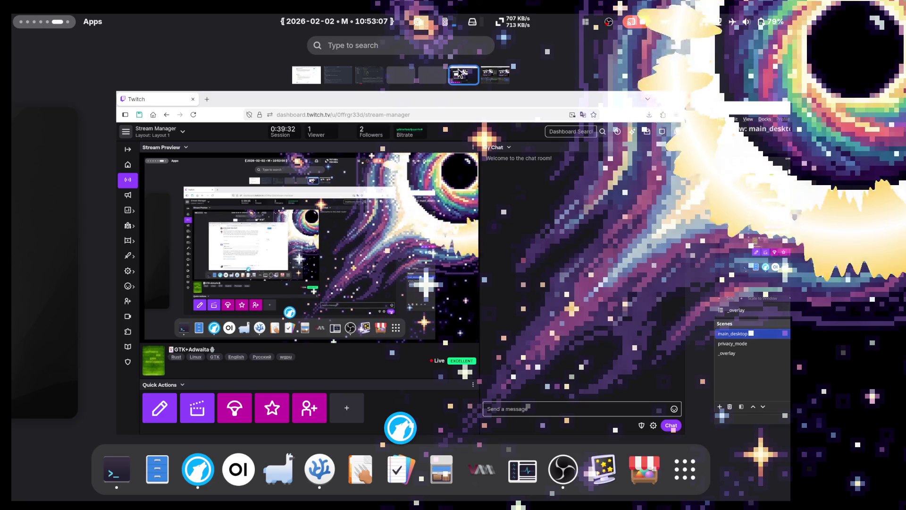
scroll(49, 21, "down", 1)
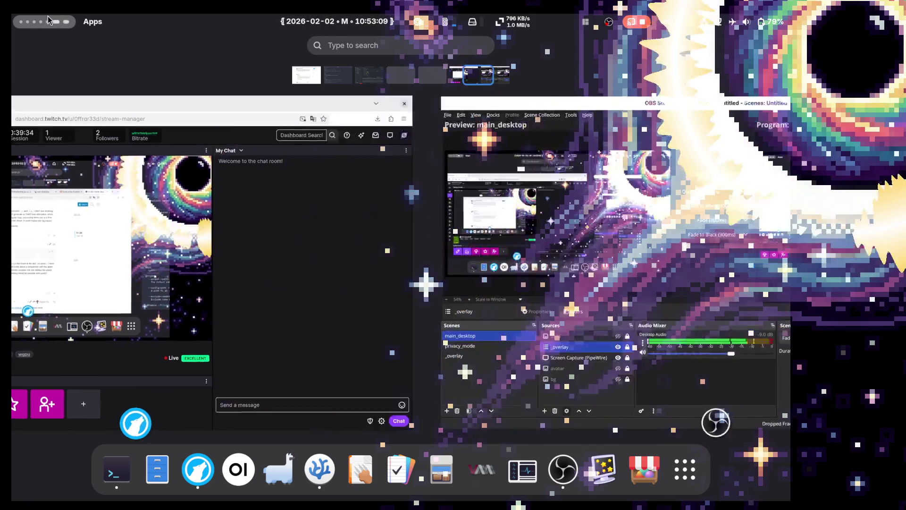
left_click(179, 410)
Move _overlay below the screen capture and back above it, then check Twitch and return to OBS.
left_click(187, 399)
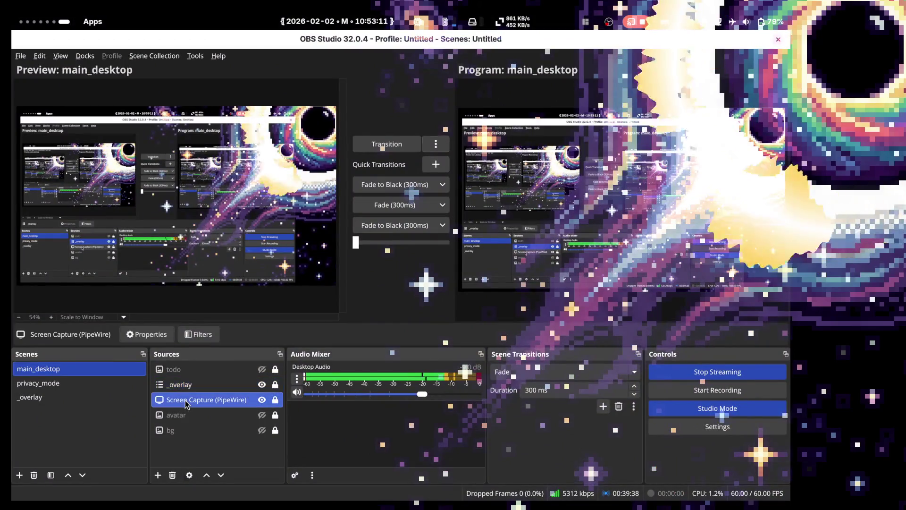
left_click(180, 385)
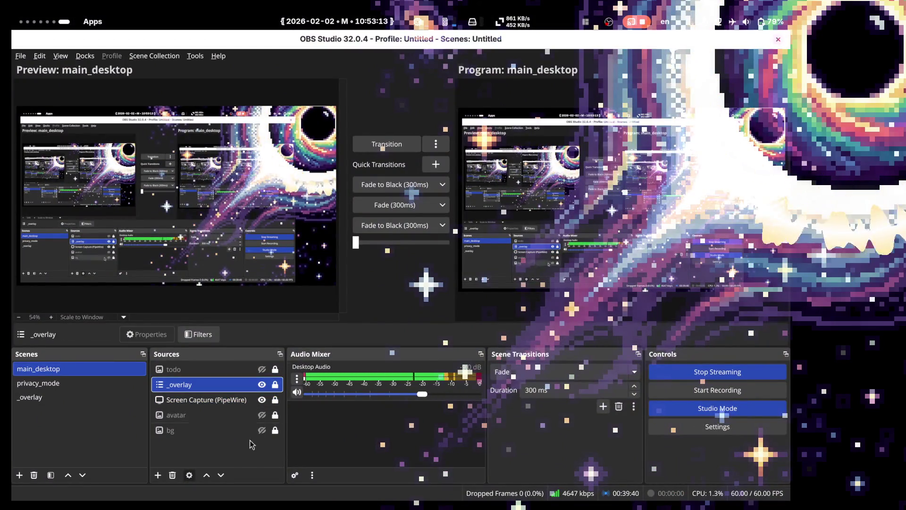
left_click(221, 475)
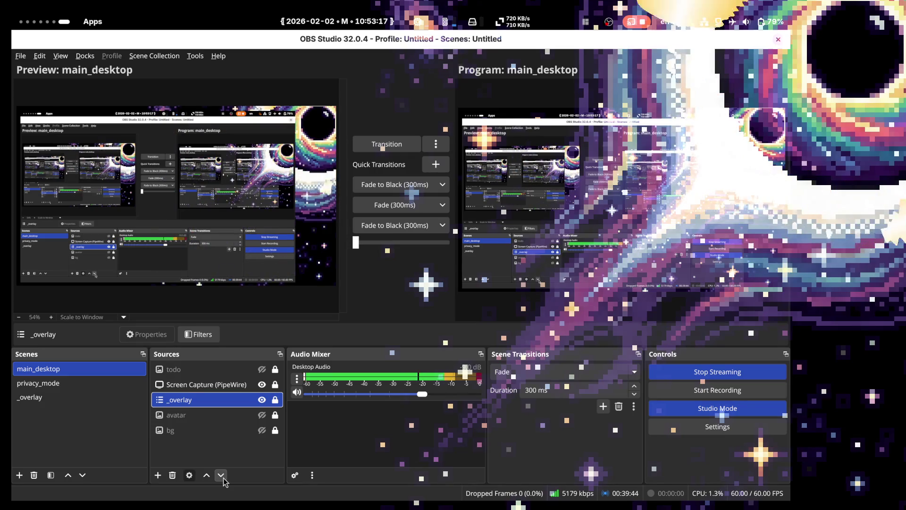
left_click(206, 476)
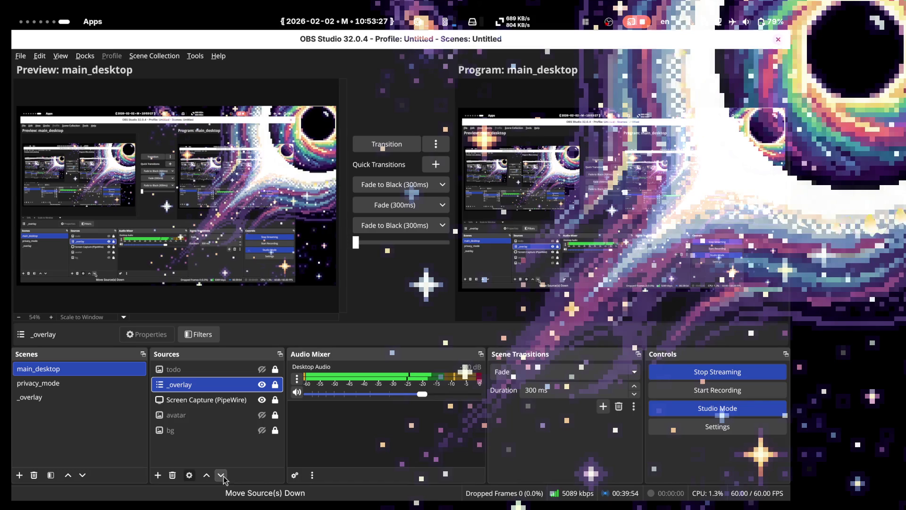
left_click(30, 18)
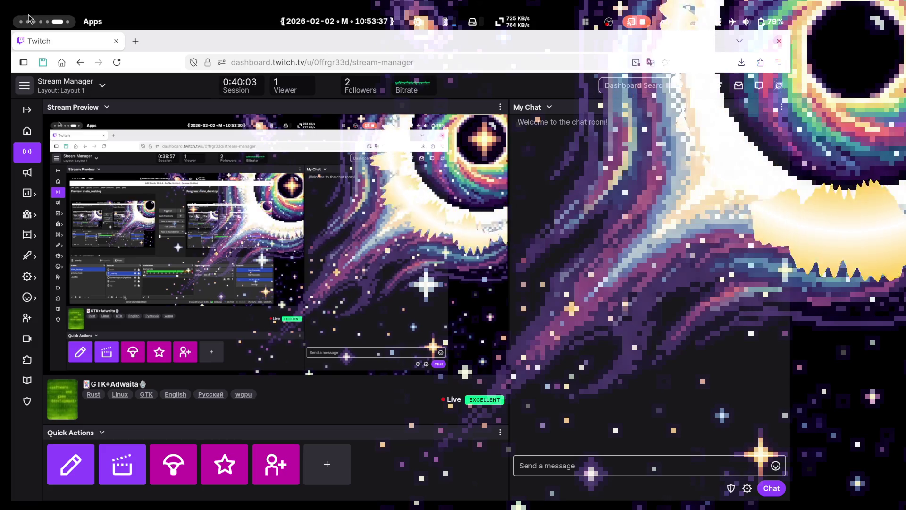
key("super+Right")
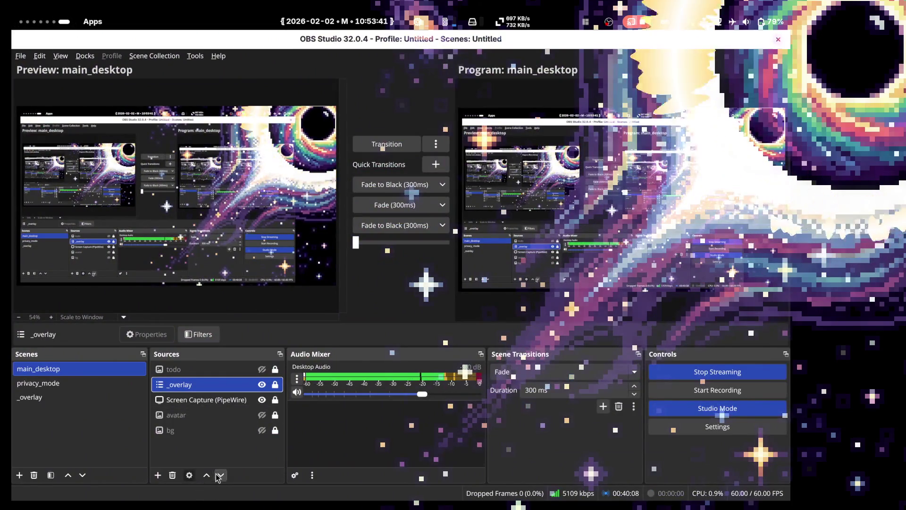
Move _overlay below the screen capture, send the preview live, and check it on Twitch.
left_click(221, 475)
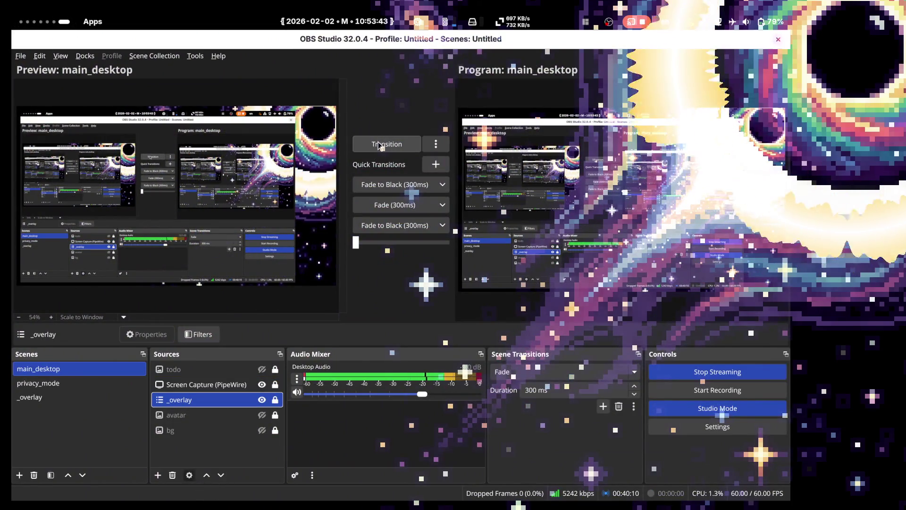
left_click(381, 147)
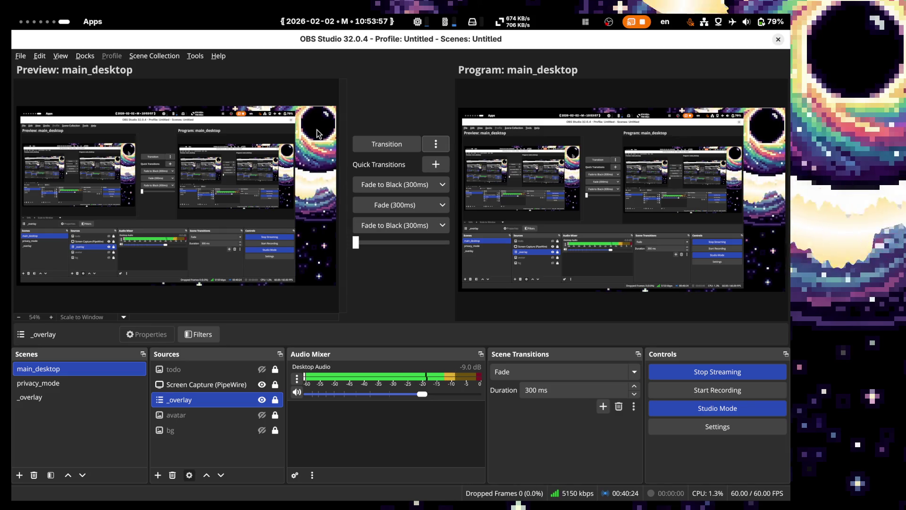
key("super+Left")
key("super+Left")
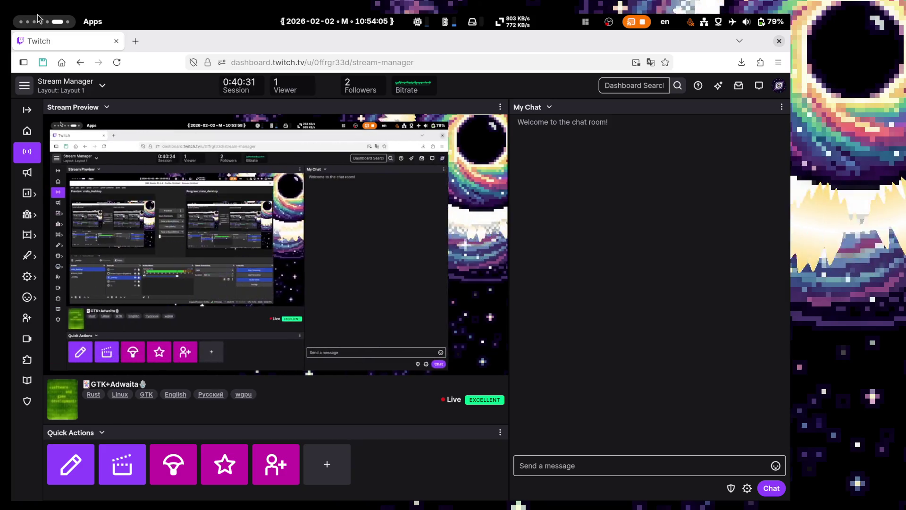
key("super+Right")
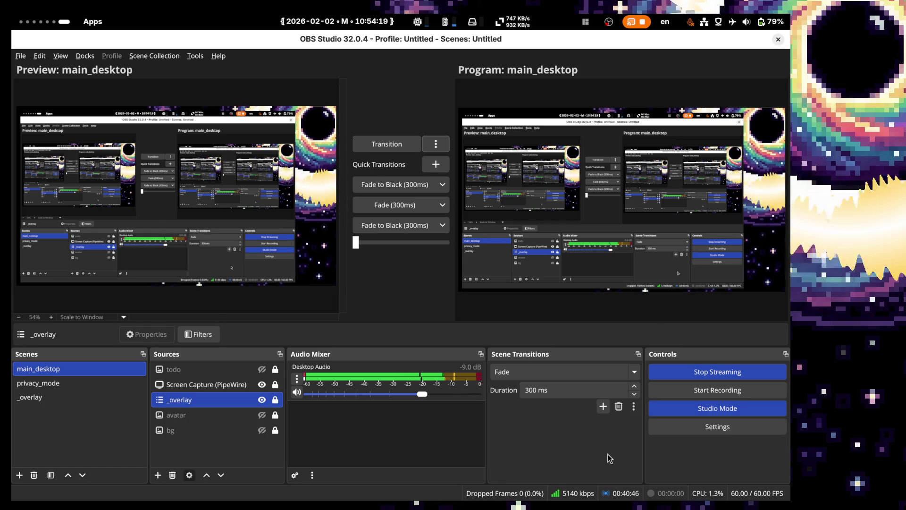
Remove the avatar source from the scene.
right_click(198, 415)
left_click(252, 363)
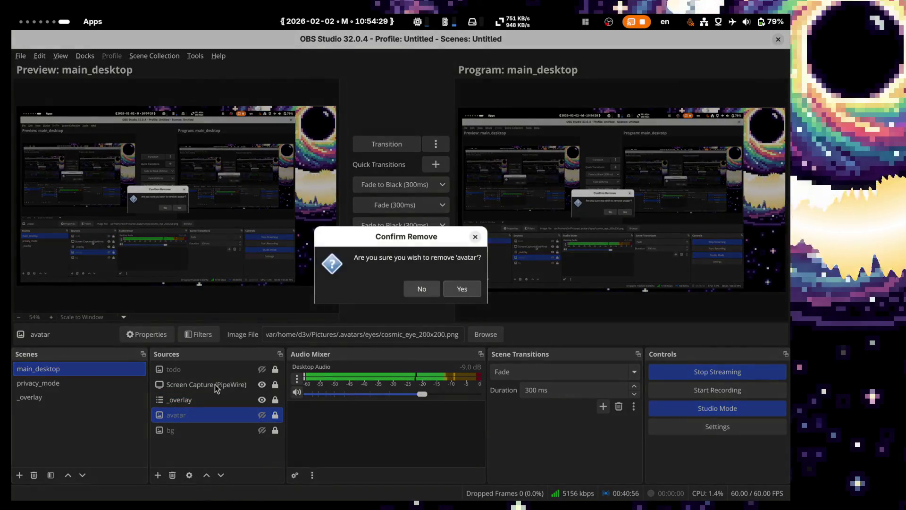
left_click(469, 291)
Make the bg image visible and move it to the bottom of the sources list.
left_click(263, 414)
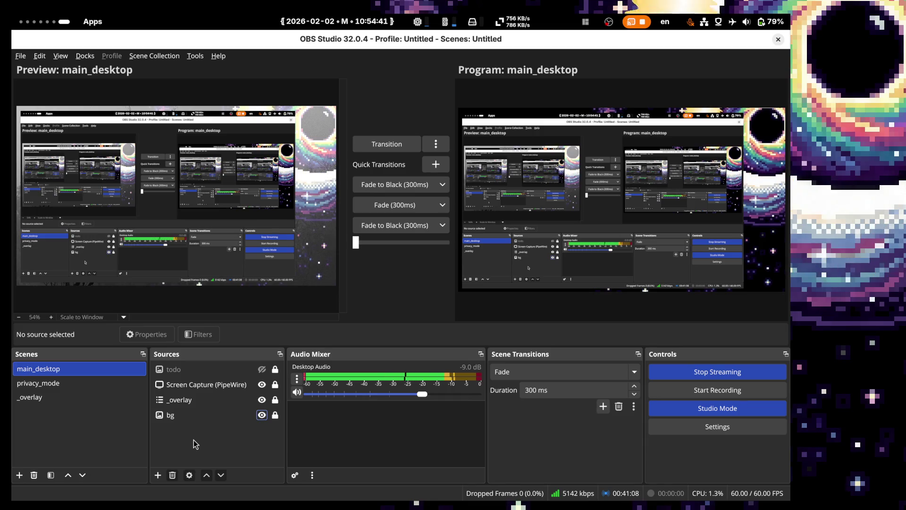
left_click(168, 415)
left_click(206, 475)
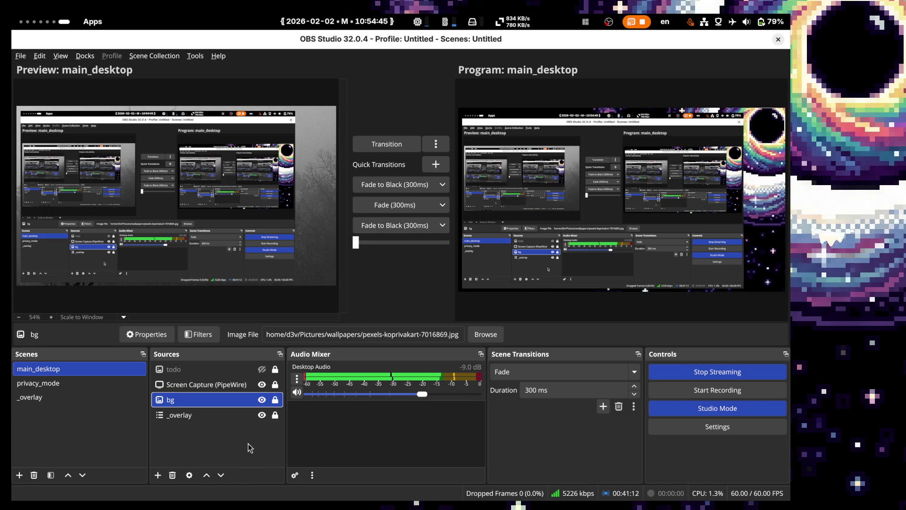
left_click(220, 476)
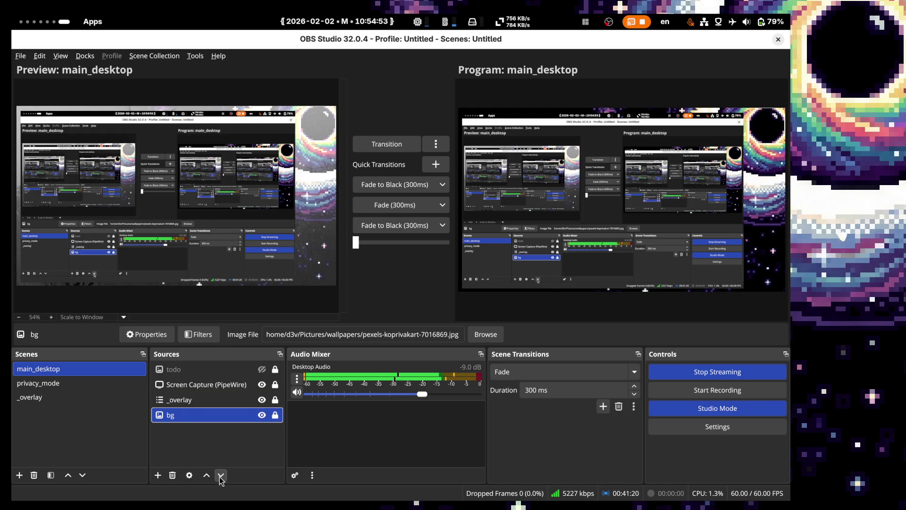
Open the Screen Capture source's filters and the list of filter types to add.
right_click(192, 388)
left_click(216, 367)
left_click(194, 432)
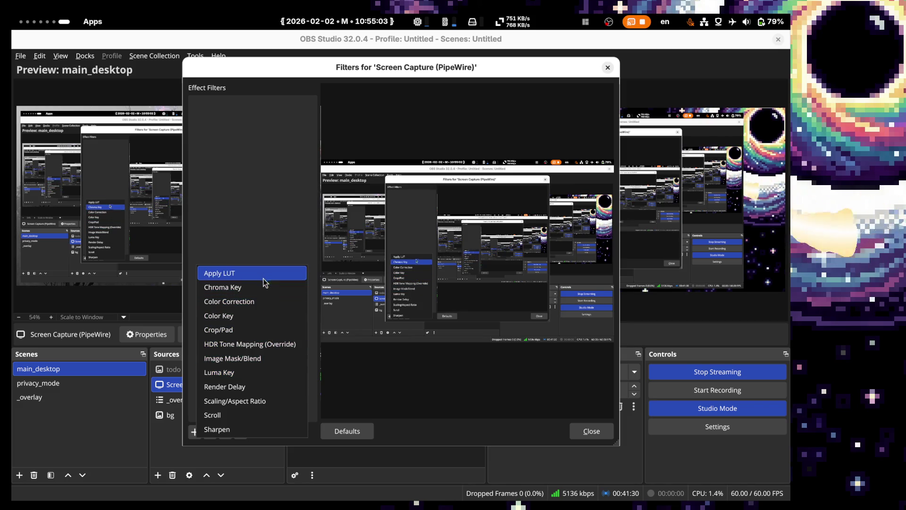
Add an Apply LUT filter to Screen Capture, then remove it again.
left_click(237, 277)
left_click(427, 278)
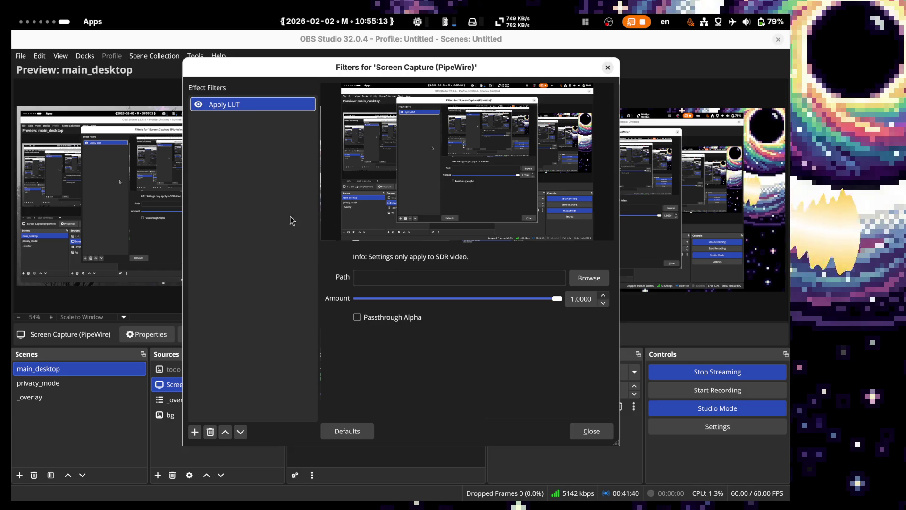
left_click(210, 431)
left_click(465, 278)
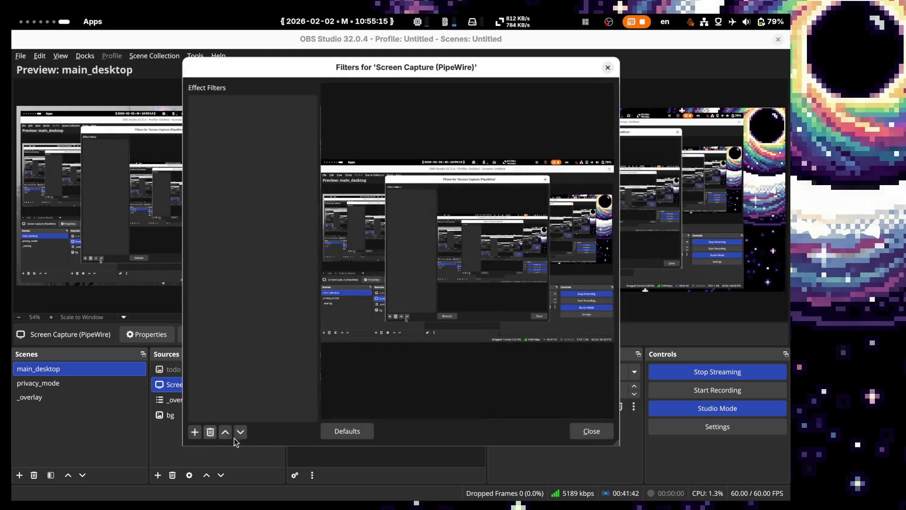
Add a Scroll filter and try speeds of 500 horizontal, 500 vertical, then -500 horizontal.
left_click(194, 432)
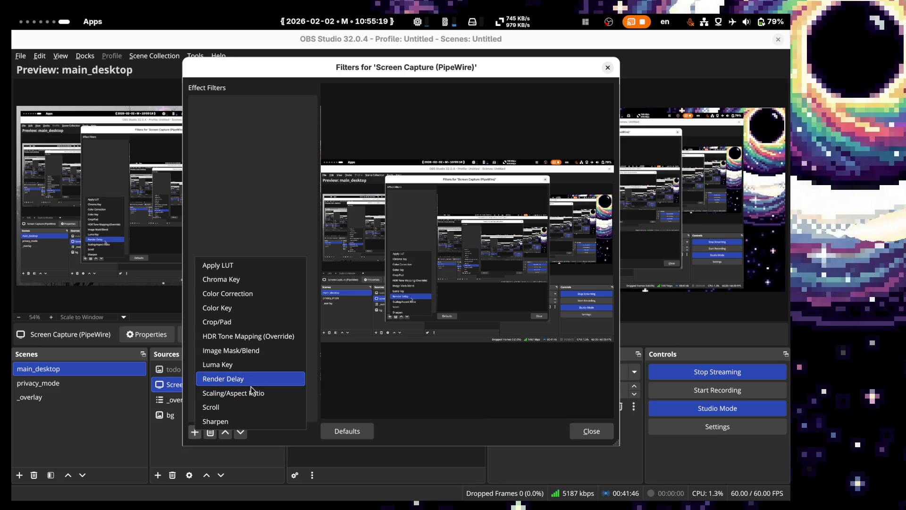
left_click(265, 409)
left_click(427, 278)
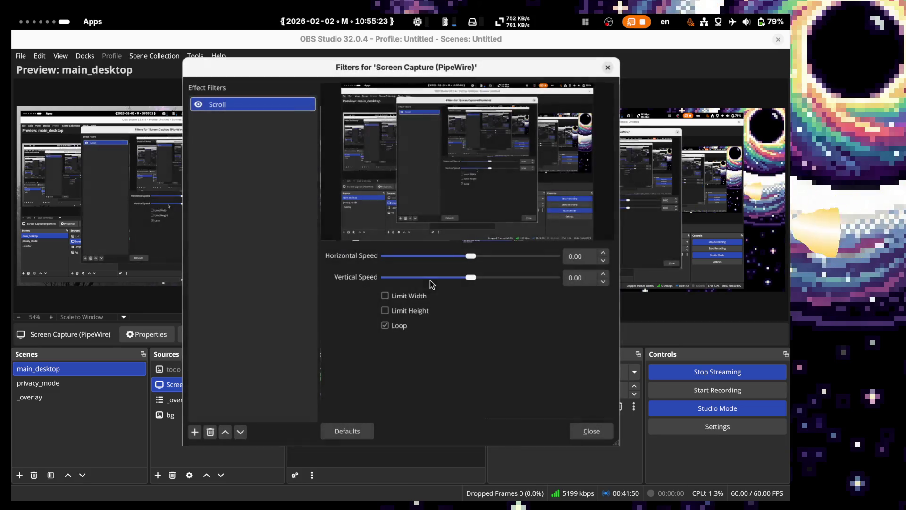
left_click_drag(472, 257, 560, 257)
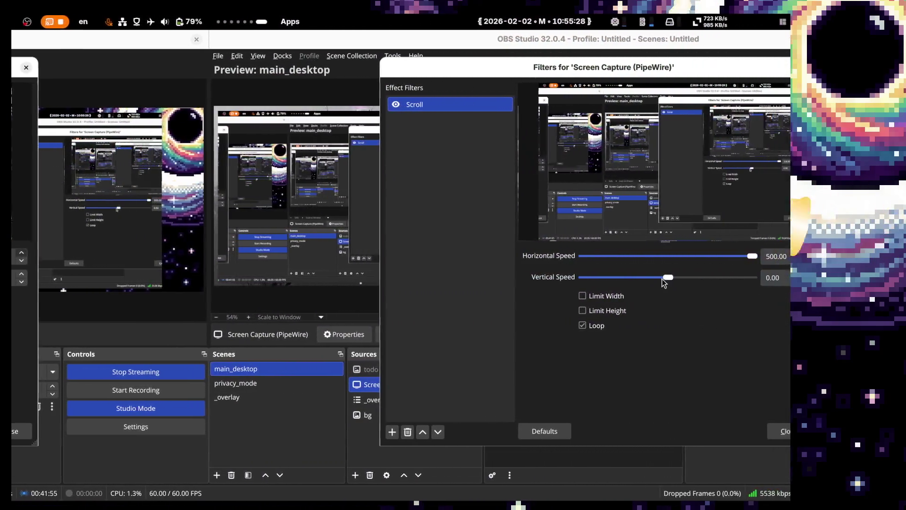
left_click_drag(667, 278, 754, 279)
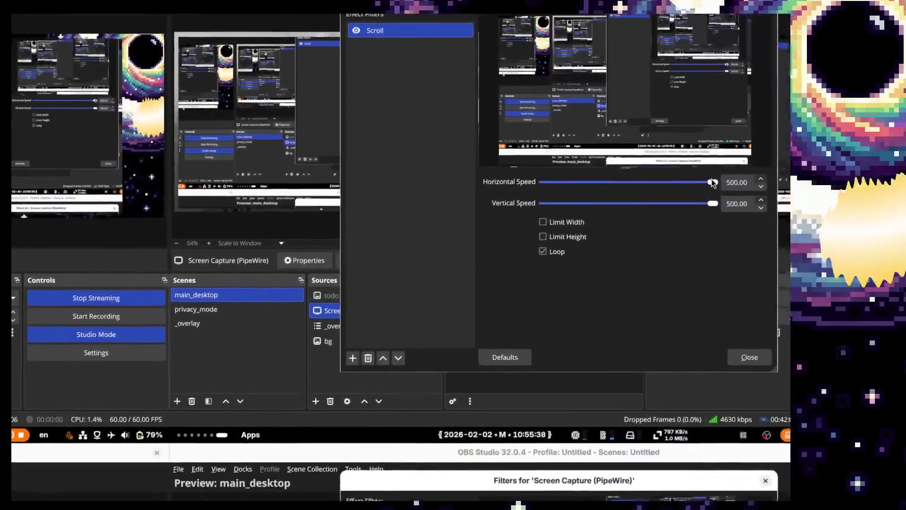
left_click_drag(712, 183, 547, 111)
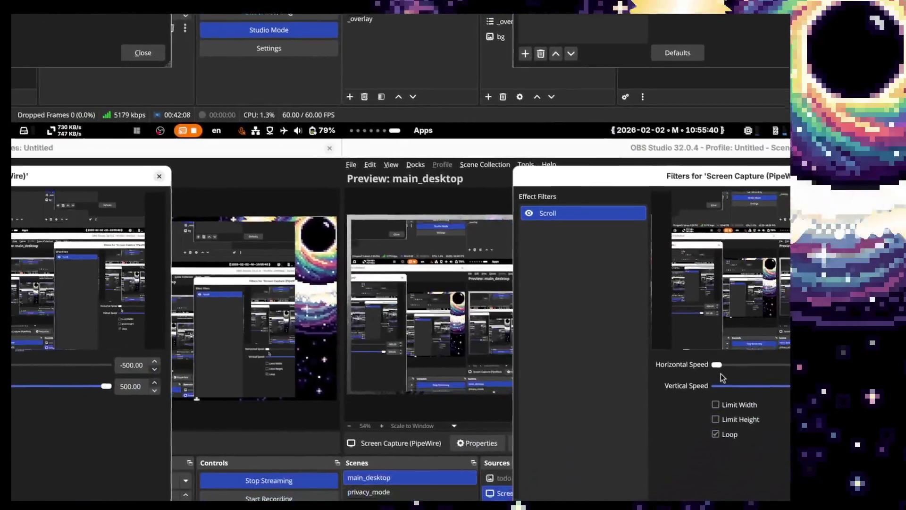
Reset the Scroll filter to defaults, try horizontal speed 59, then delete it and close filters.
left_click(151, 307)
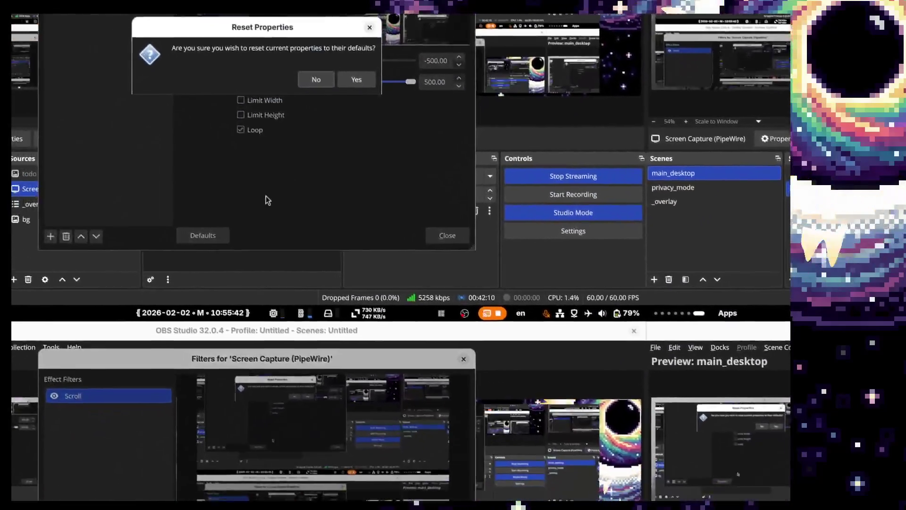
left_click(515, 273)
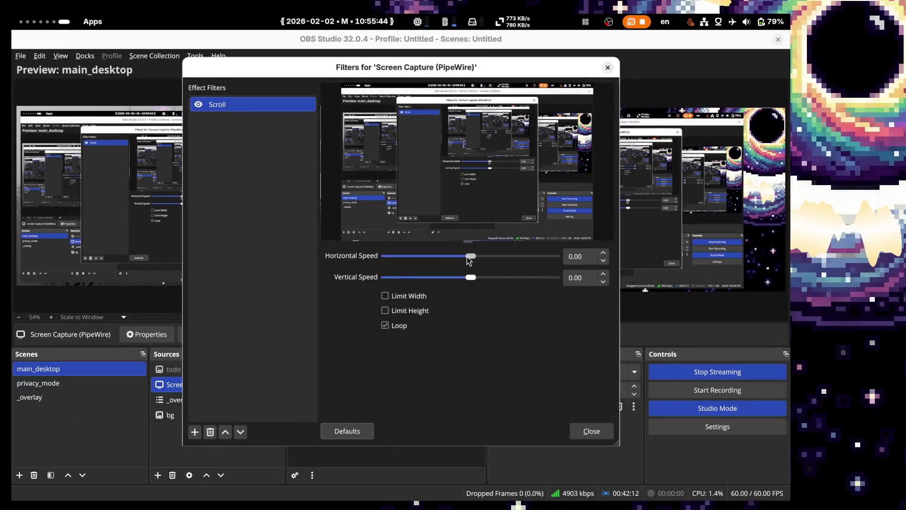
left_click_drag(474, 256, 477, 256)
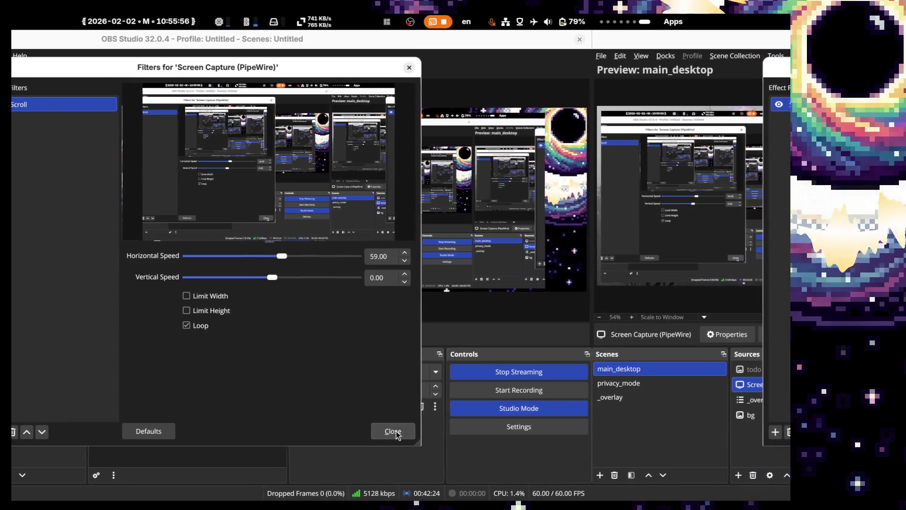
left_click(772, 432)
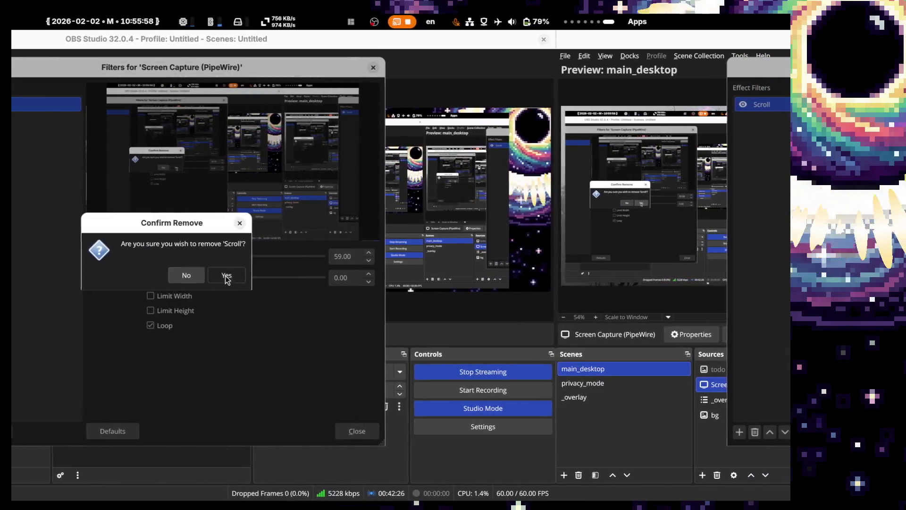
left_click(187, 275)
left_click(583, 431)
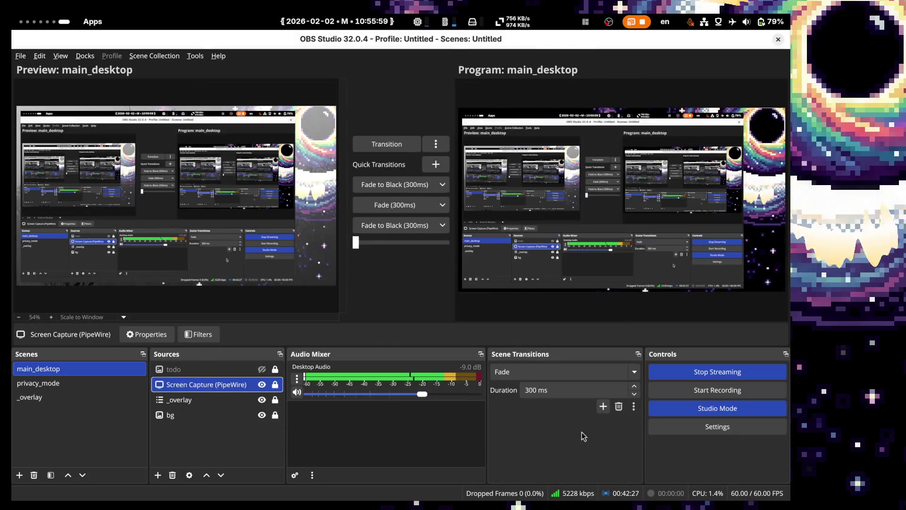
Add a Scroll filter named Scroll to the _overlay source.
left_click(188, 405)
right_click(188, 403)
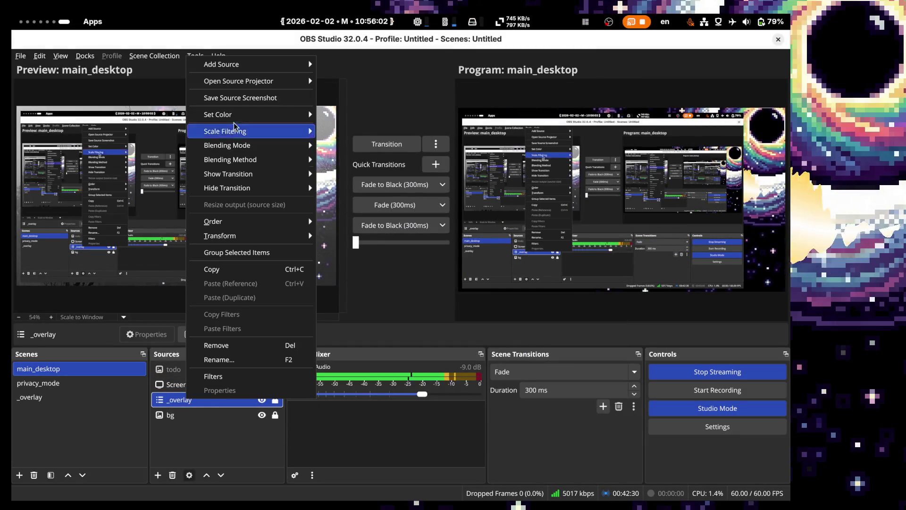
left_click(233, 382)
left_click(194, 432)
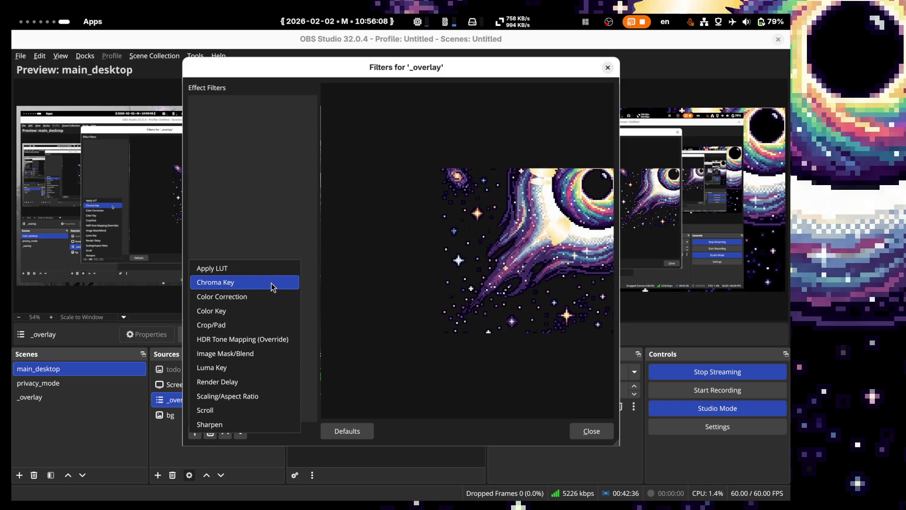
left_click(226, 410)
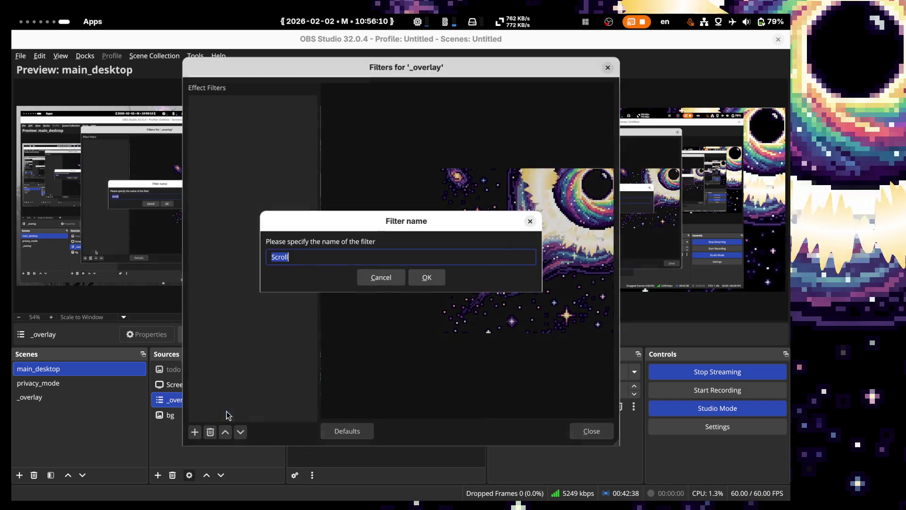
left_click(423, 277)
Try horizontal speed 188 and vertical 176, then 8, toggling the height limit on and off.
left_click_drag(470, 248, 500, 250)
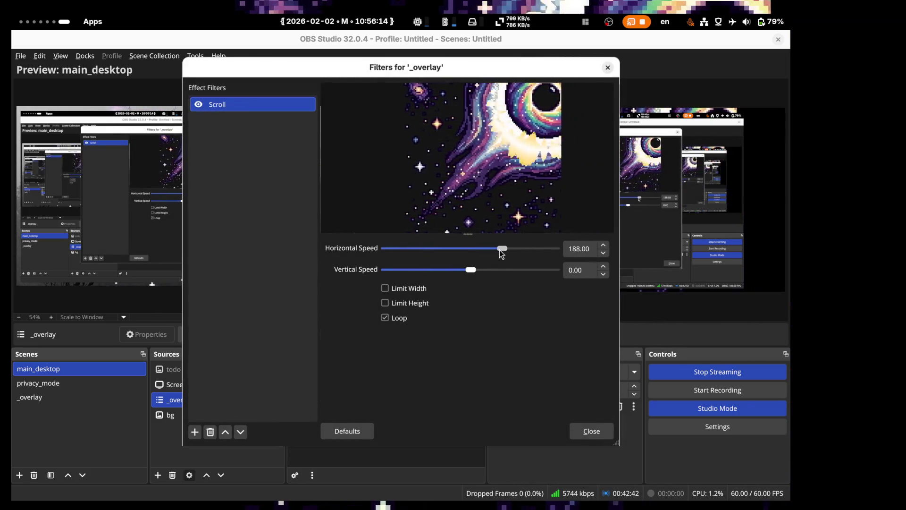
left_click_drag(471, 270, 500, 270)
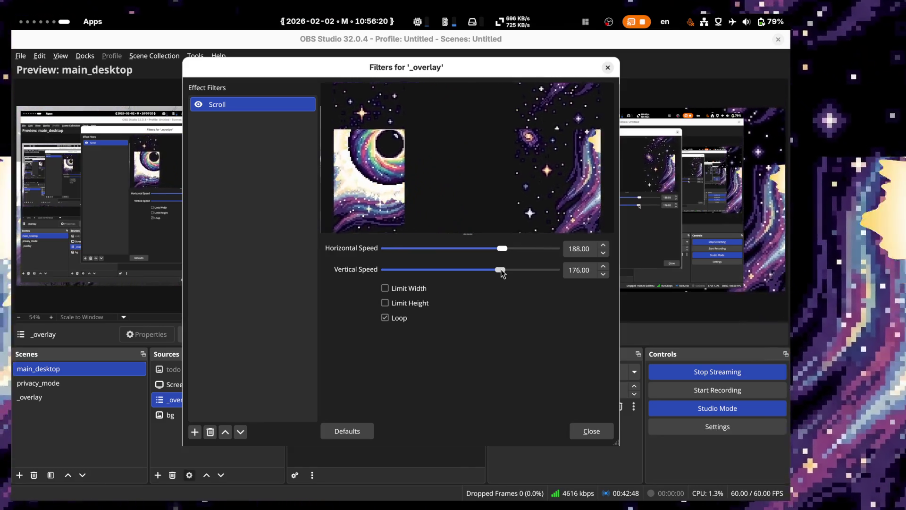
mouse_move(500, 269)
left_mouse_down()
mouse_move(472, 268)
mouse_move(496, 250)
mouse_move(474, 251)
left_mouse_up()
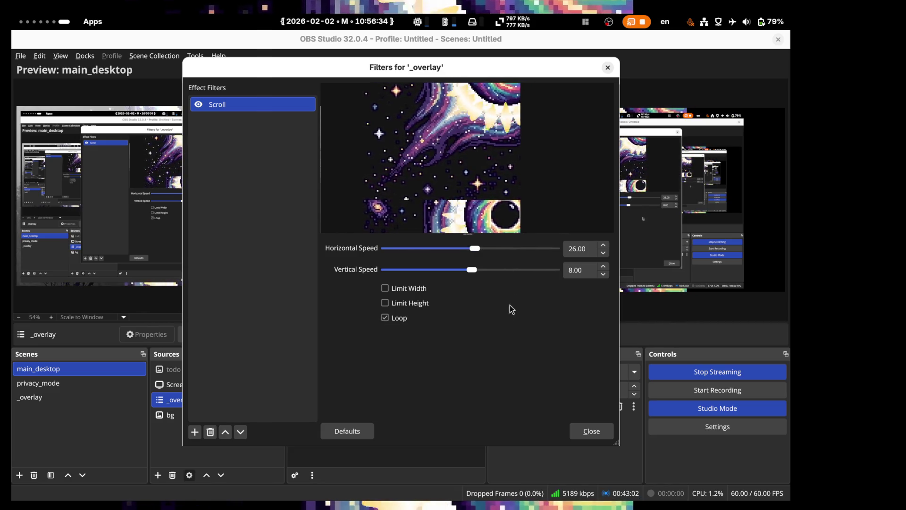
left_click(396, 289)
left_click(397, 304)
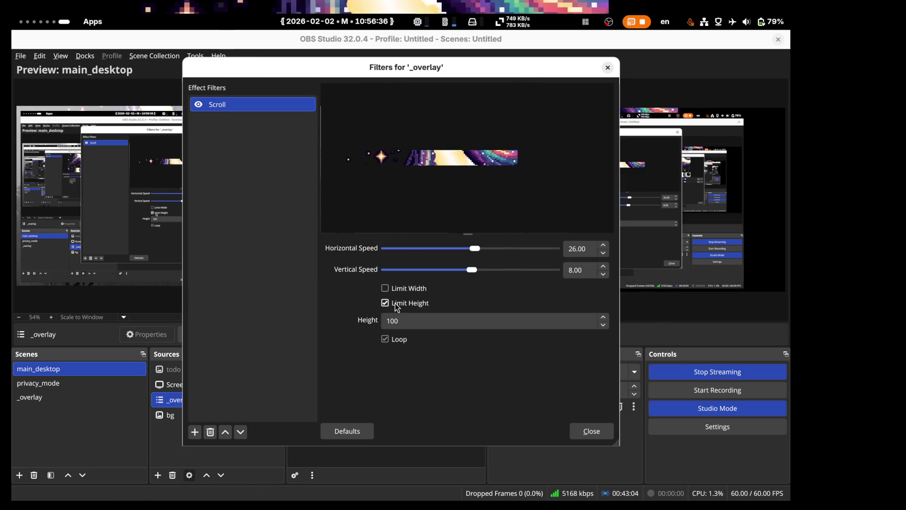
left_click(395, 304)
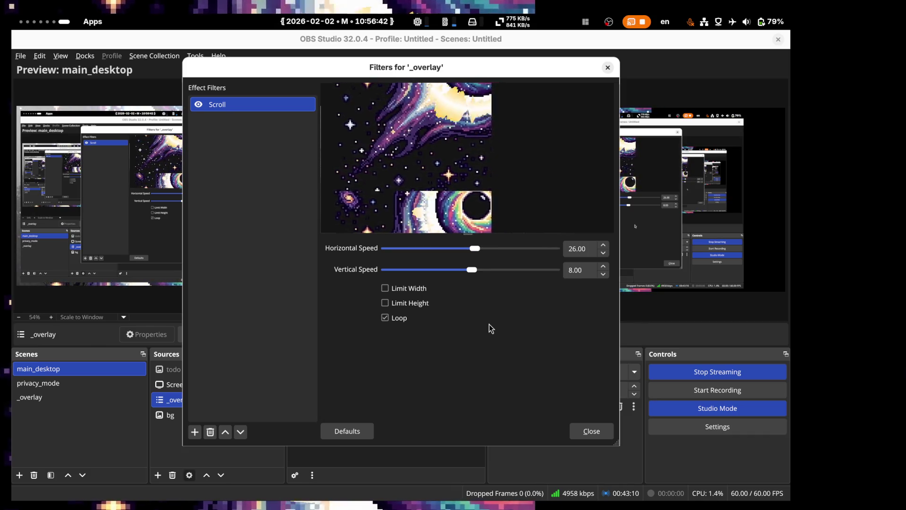
Set horizontal speed to -104 and vertical speed to 68, then close the filters window.
mouse_move(474, 254)
left_mouse_down()
mouse_move(486, 254)
mouse_move(454, 253)
mouse_move(486, 271)
left_mouse_up()
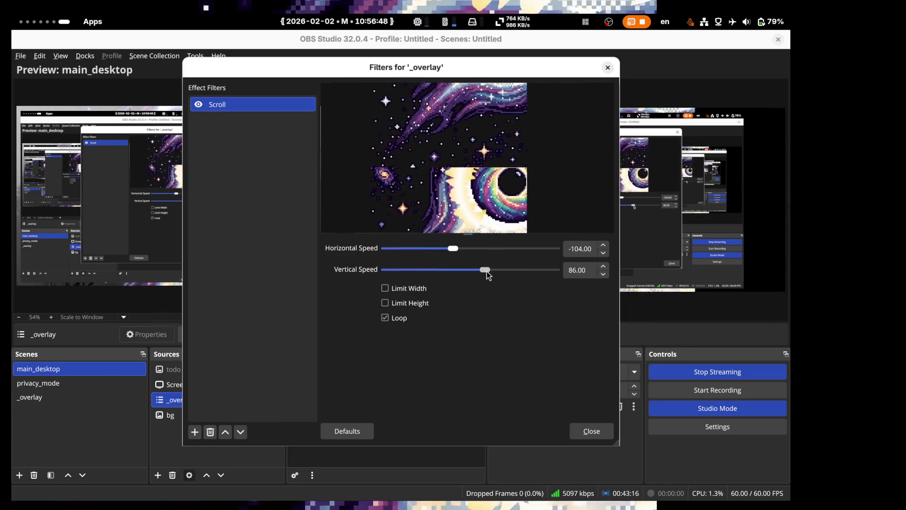
left_click_drag(485, 267, 473, 270)
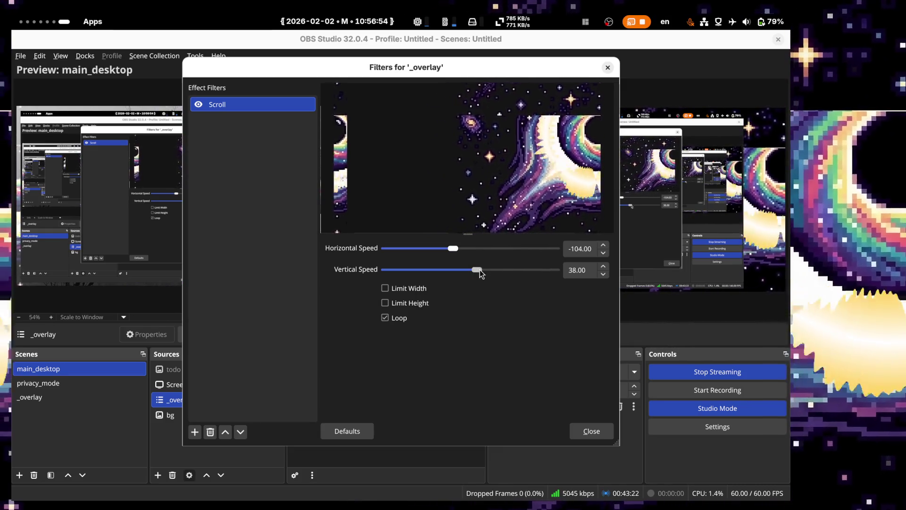
left_click_drag(478, 271, 483, 268)
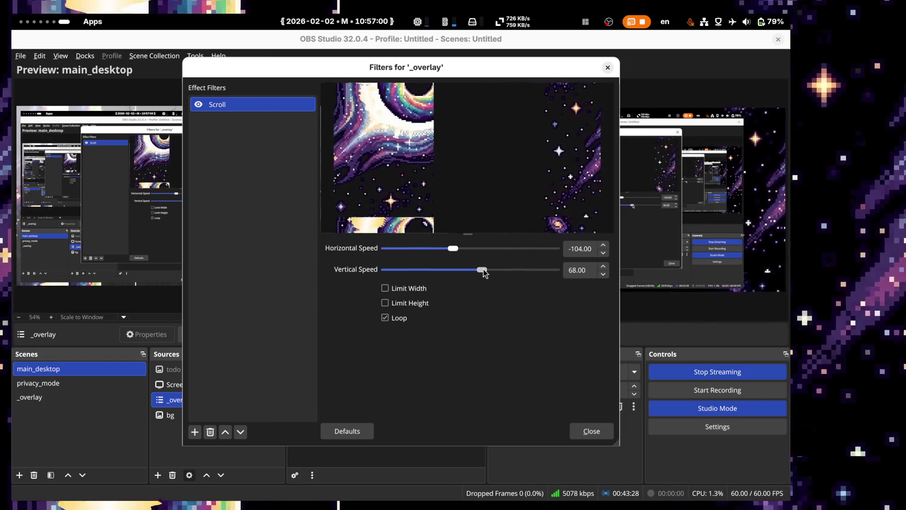
left_click(604, 431)
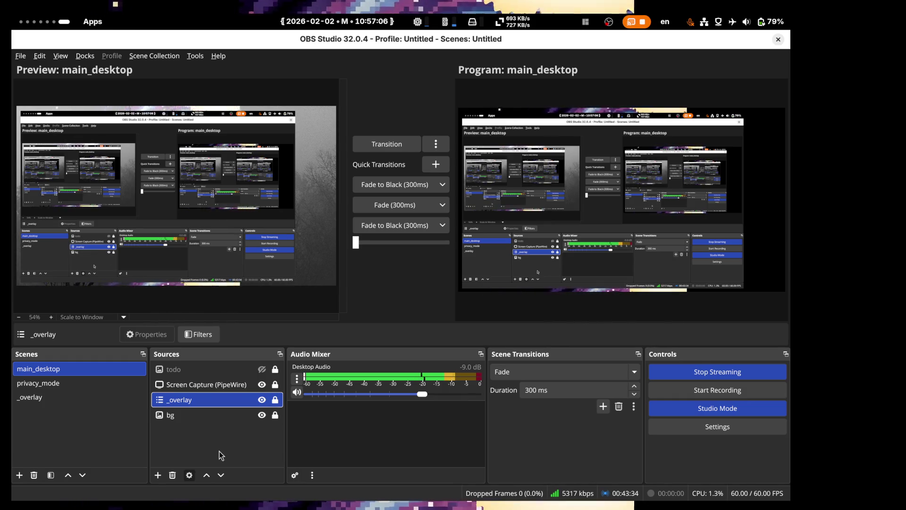
Relock _overlay, switch to the _overlay scene, and unlock the avatar 2 image source.
left_click(275, 400)
left_click(275, 399)
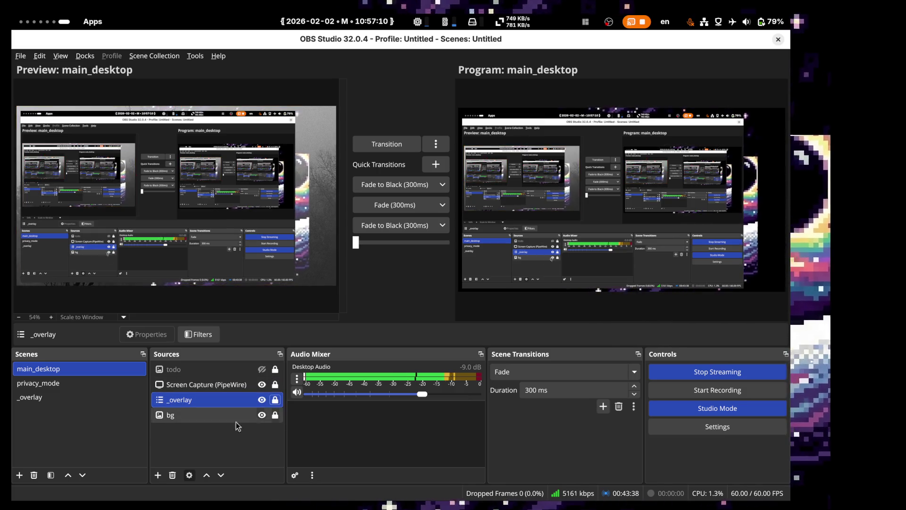
left_click(44, 398)
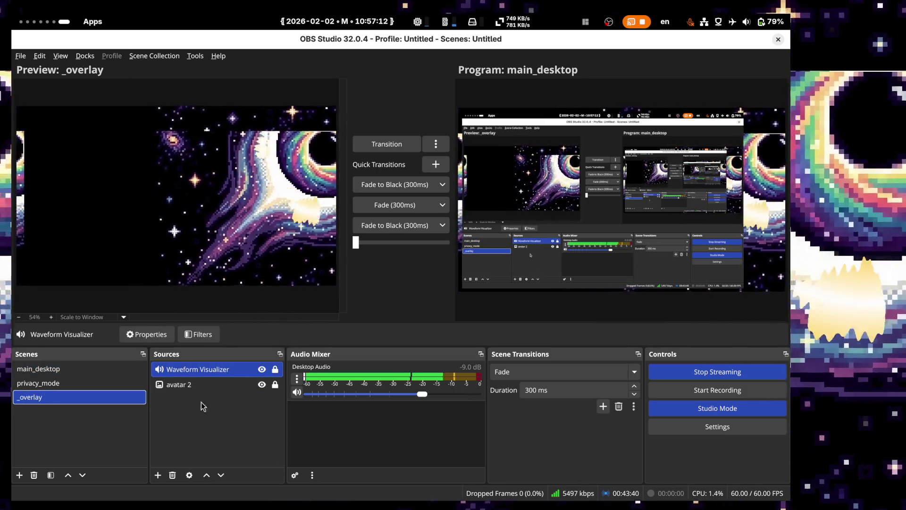
left_click(206, 386)
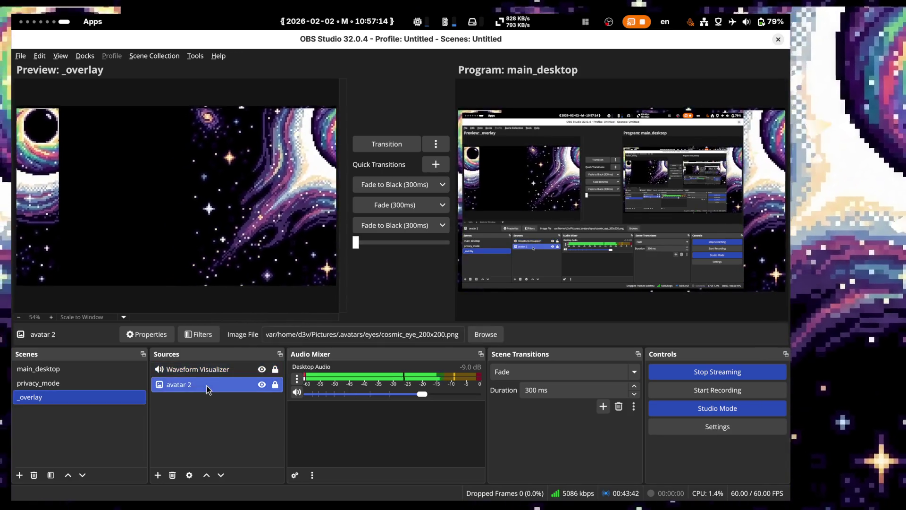
left_click(276, 385)
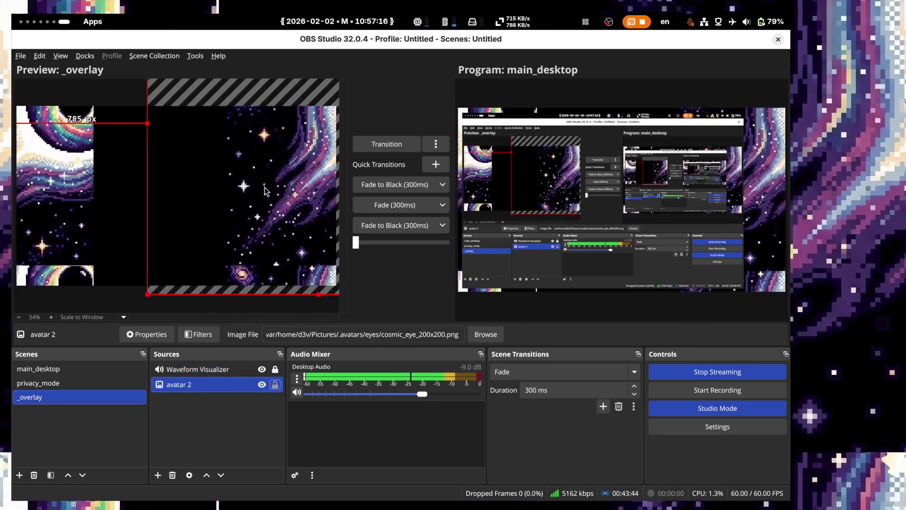
right_click(299, 194)
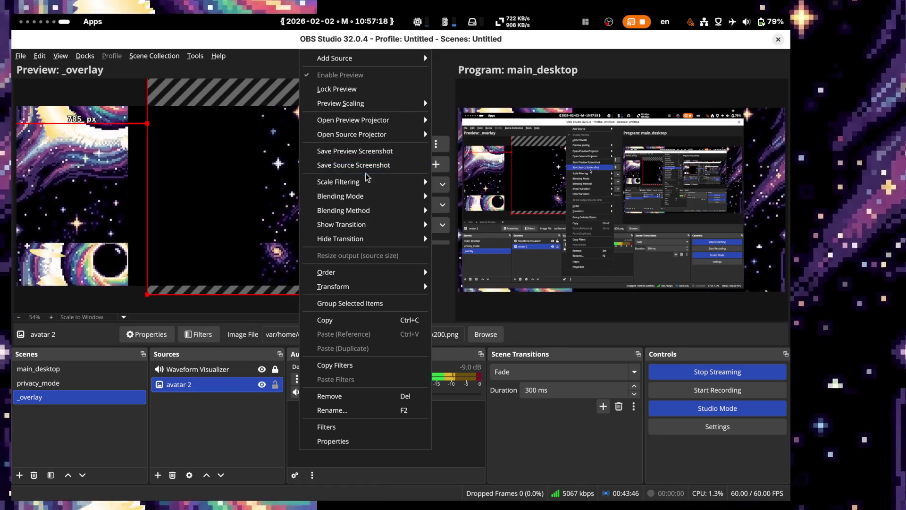
Set avatar 2's scale filtering to Area, then Disable, and finally Point.
mouse_move(367, 183)
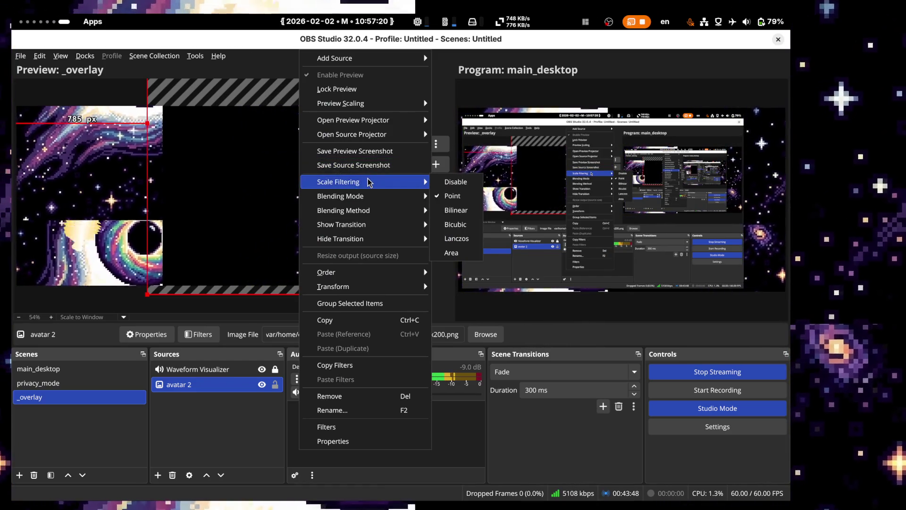
left_click(451, 253)
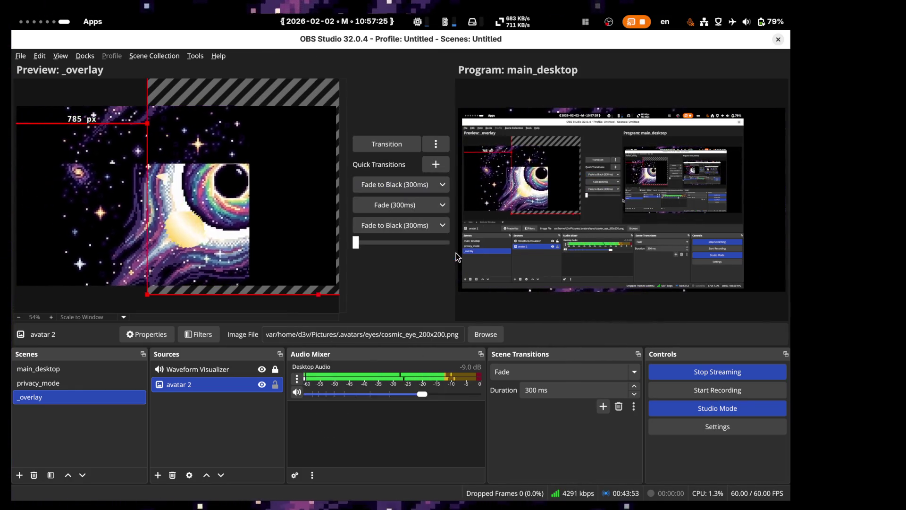
right_click(201, 387)
mouse_move(302, 125)
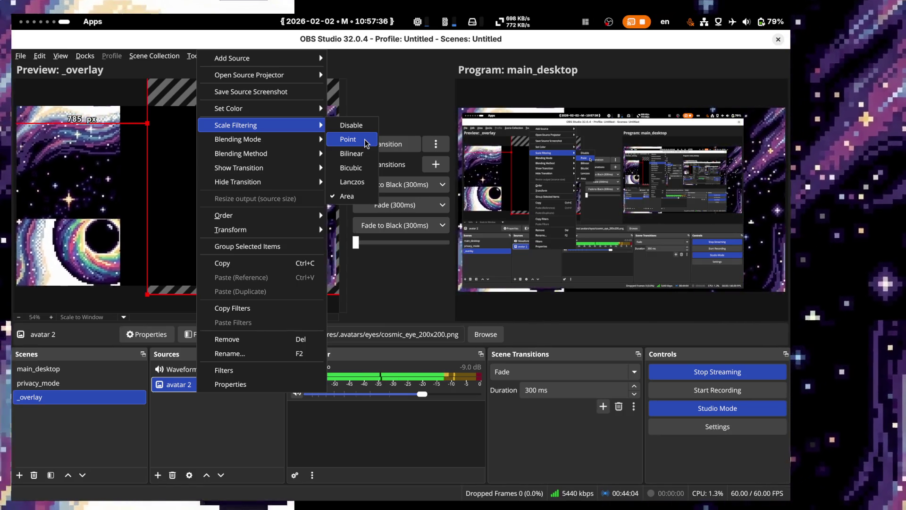
left_click(358, 125)
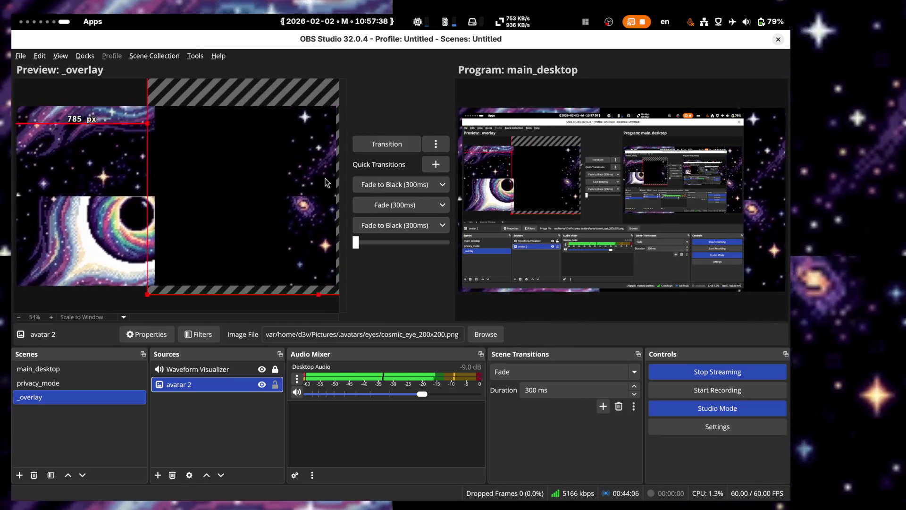
right_click(192, 385)
mouse_move(266, 132)
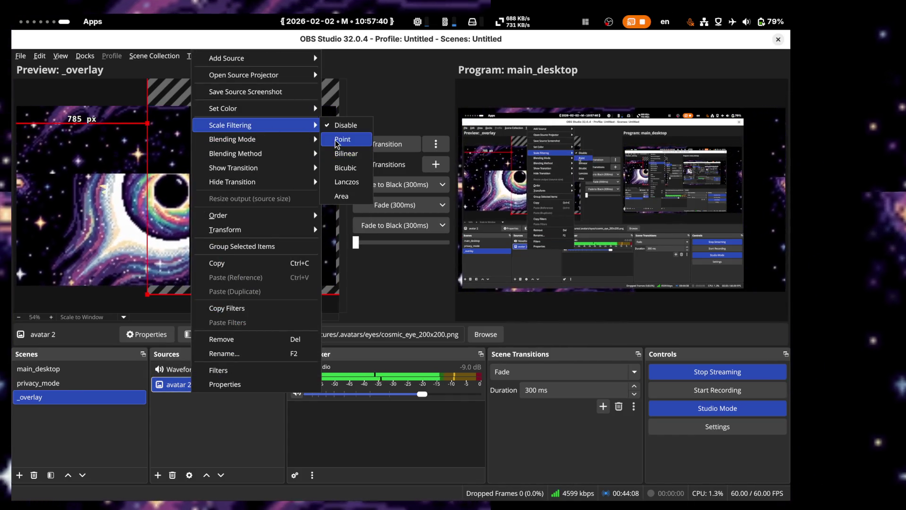
left_click(340, 138)
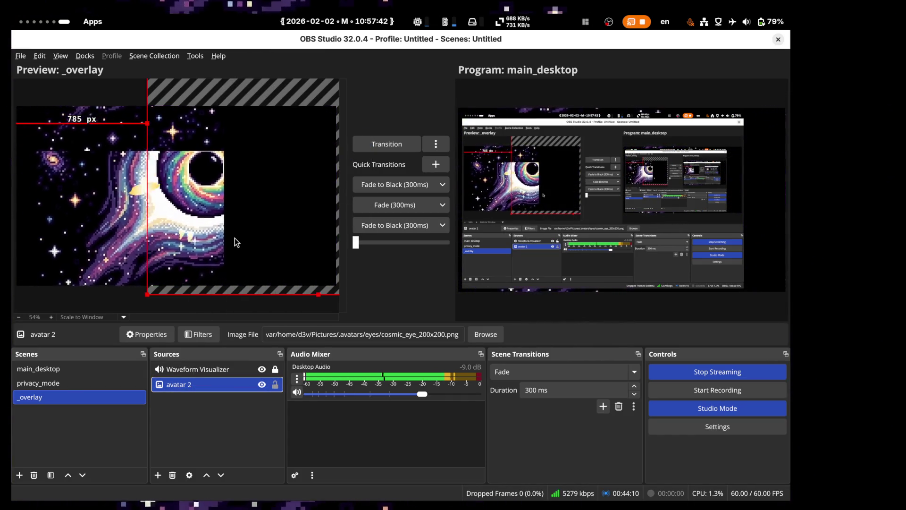
Give avatar 2 a Fade show transition.
right_click(189, 384)
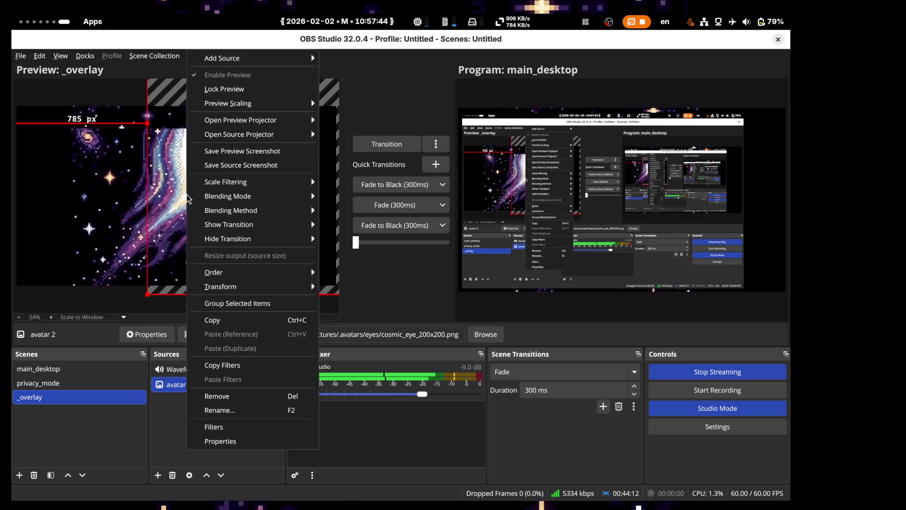
mouse_move(282, 184)
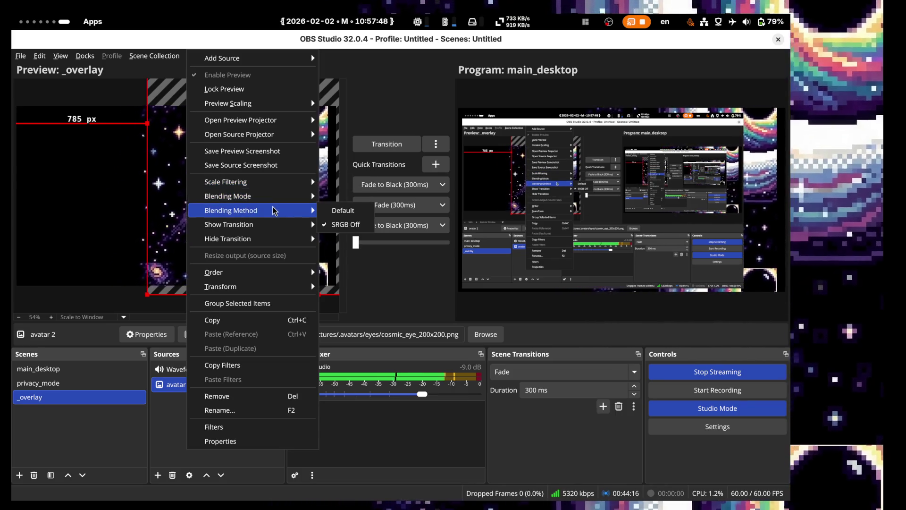
mouse_move(271, 227)
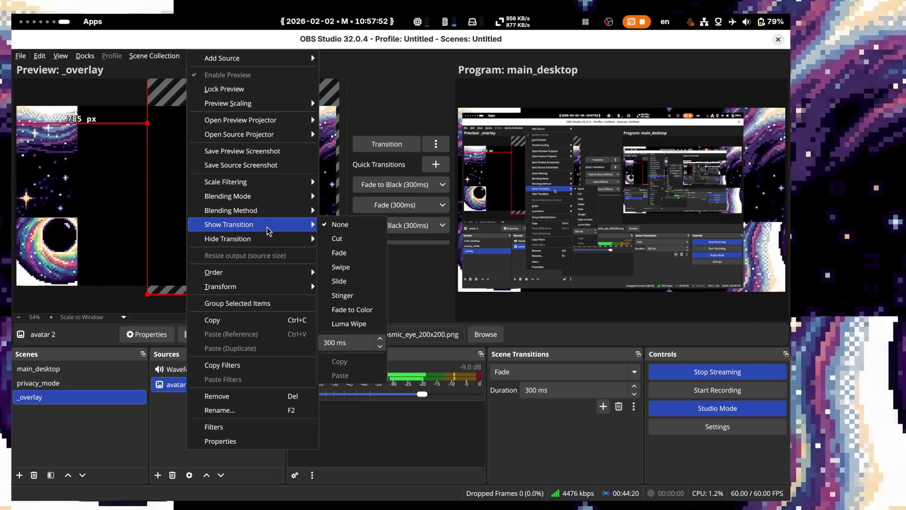
left_click(358, 255)
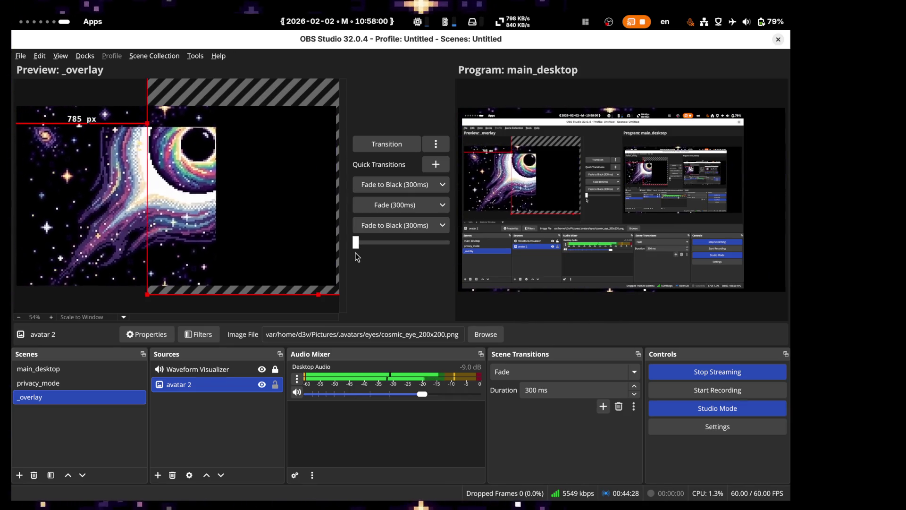
right_click(242, 309)
Try a Swipe show transition on avatar 2, preview it, then cancel.
mouse_move(306, 235)
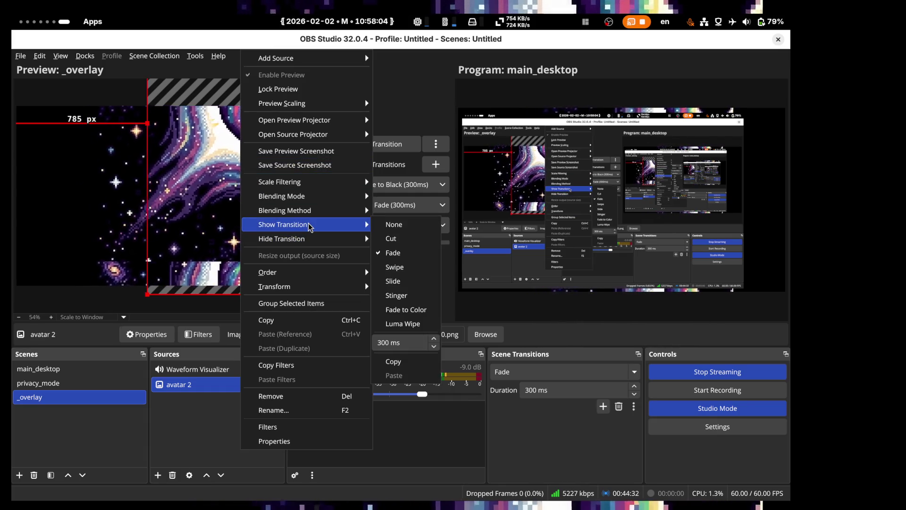
left_click(392, 267)
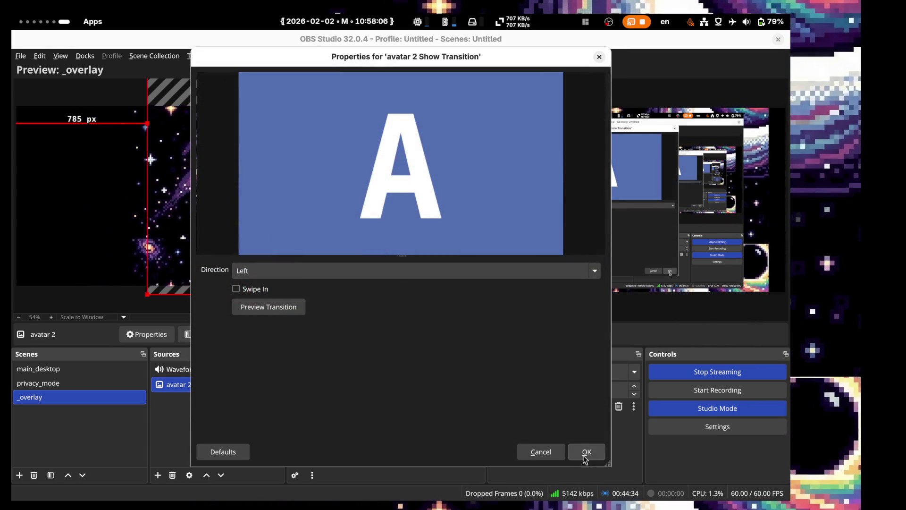
left_click(284, 307)
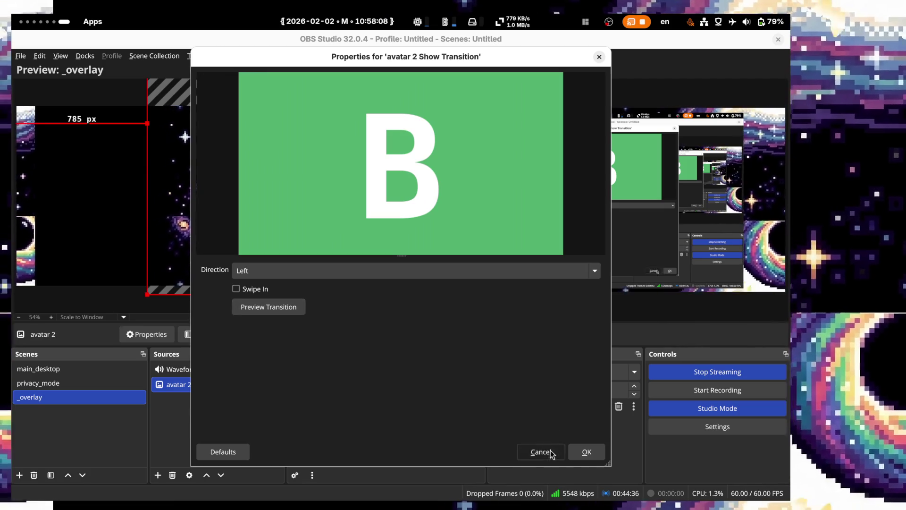
left_click(541, 452)
Set avatar 2's show transition to None and recheck its context menu options.
right_click(225, 210)
mouse_move(293, 212)
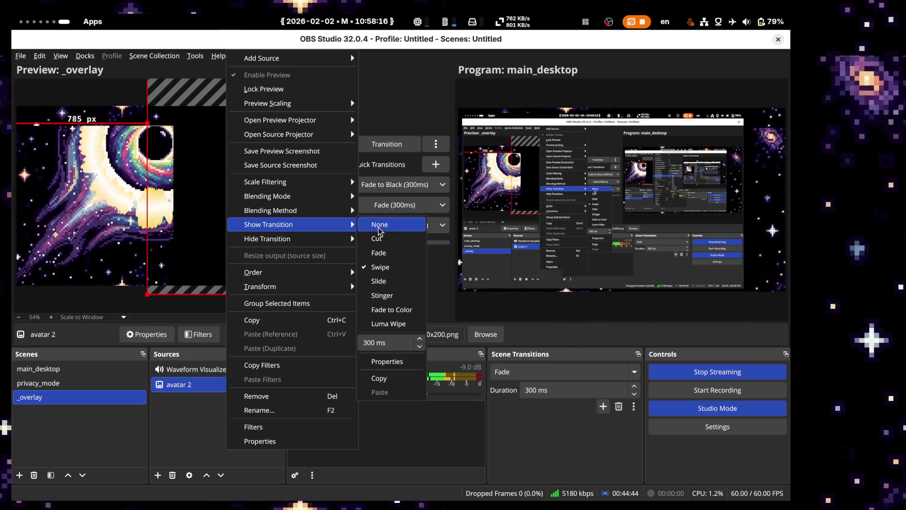
left_click(278, 225)
right_click(265, 225)
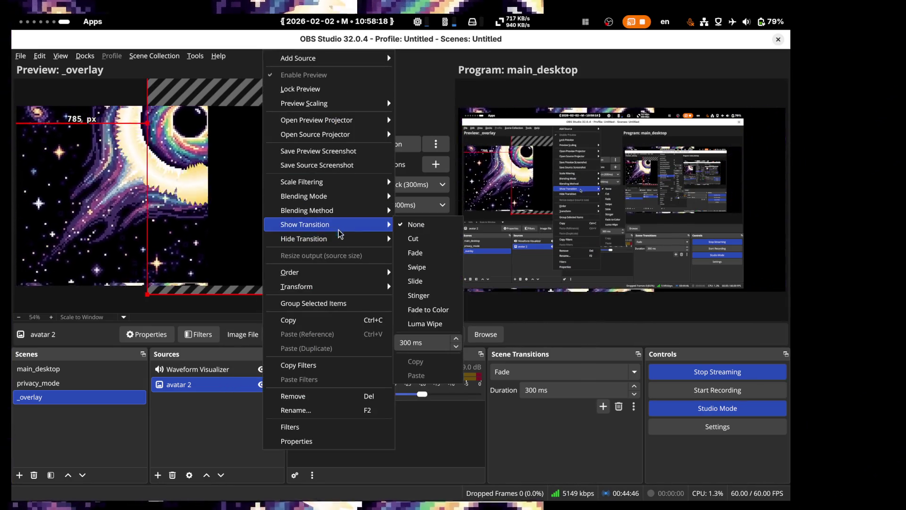
mouse_move(340, 239)
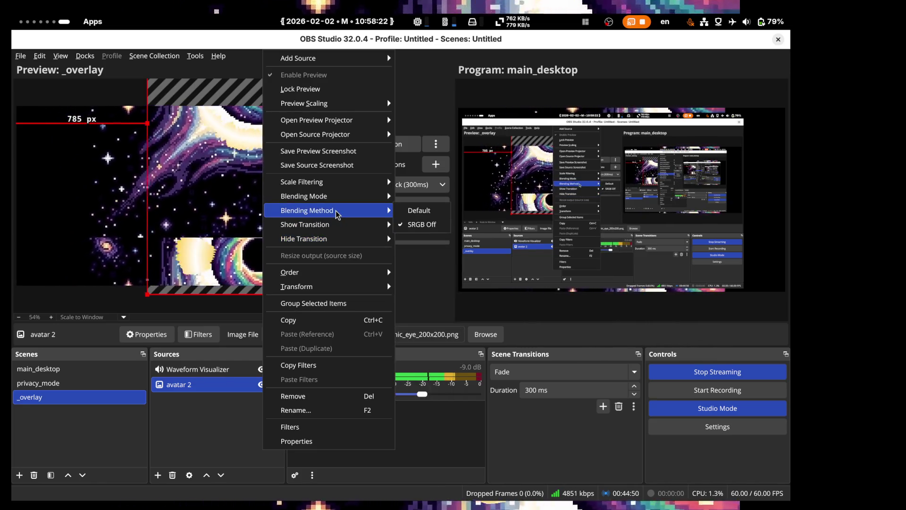
mouse_move(337, 203)
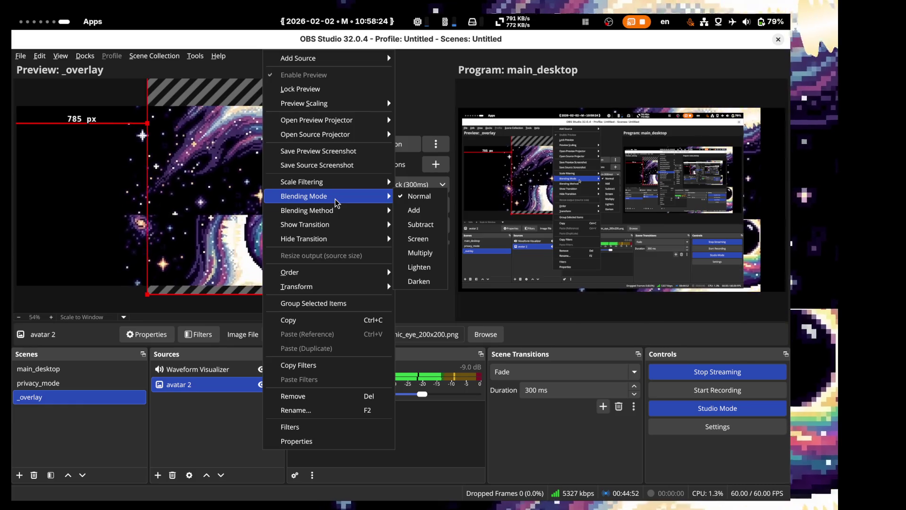
mouse_move(334, 187)
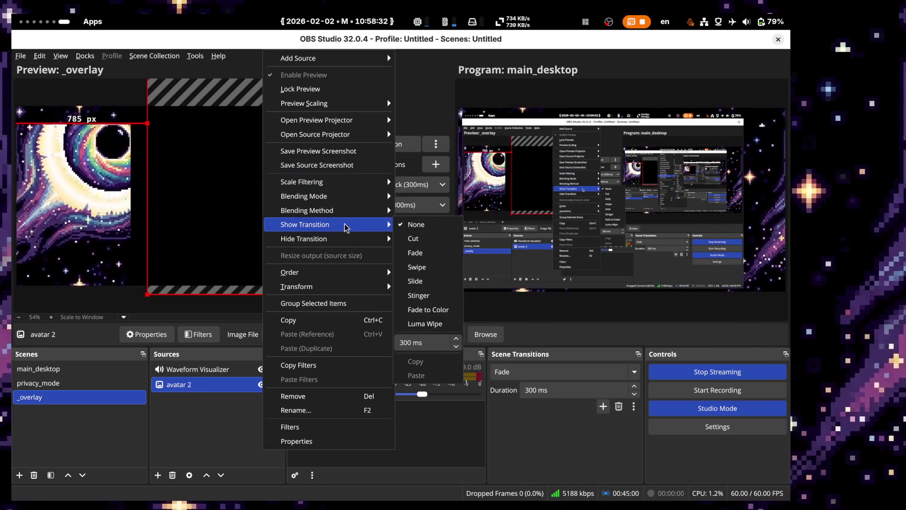
mouse_move(331, 289)
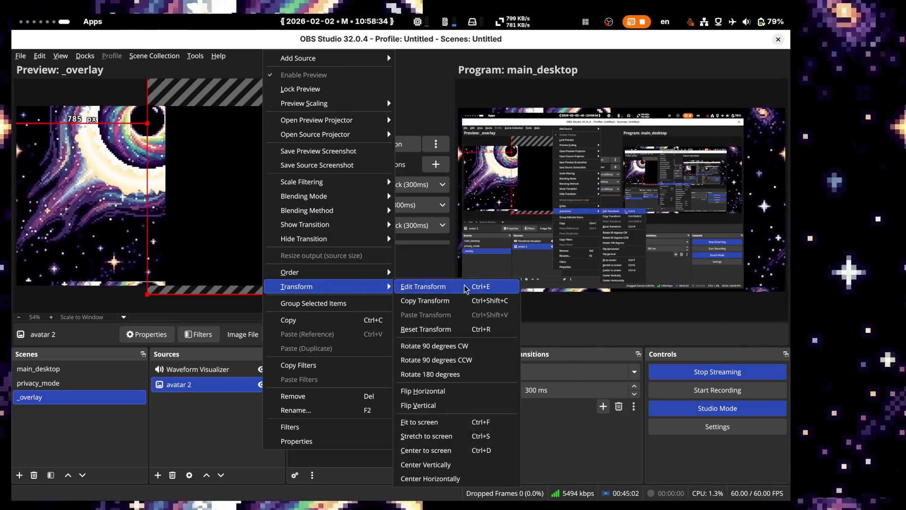
Reset avatar 2's transform in Edit Transform, then switch to privacy_mode and back to _overlay.
left_click(495, 287)
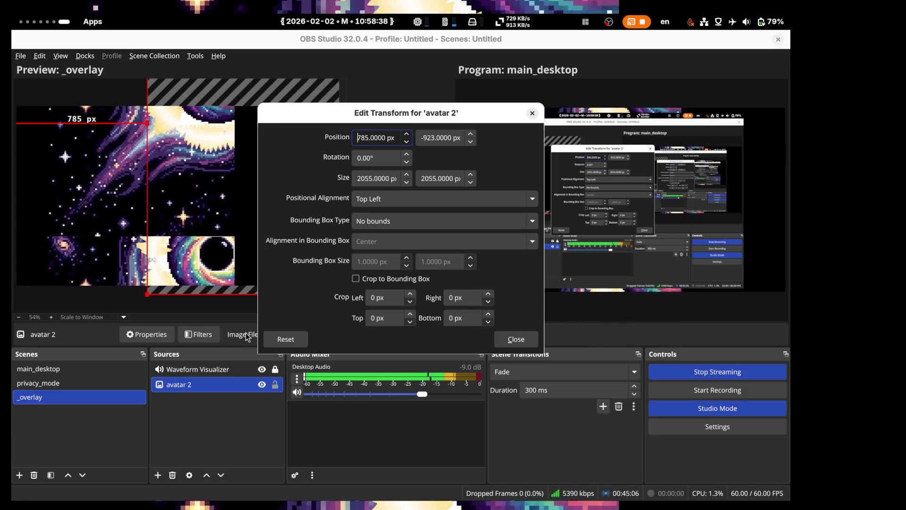
left_click(285, 340)
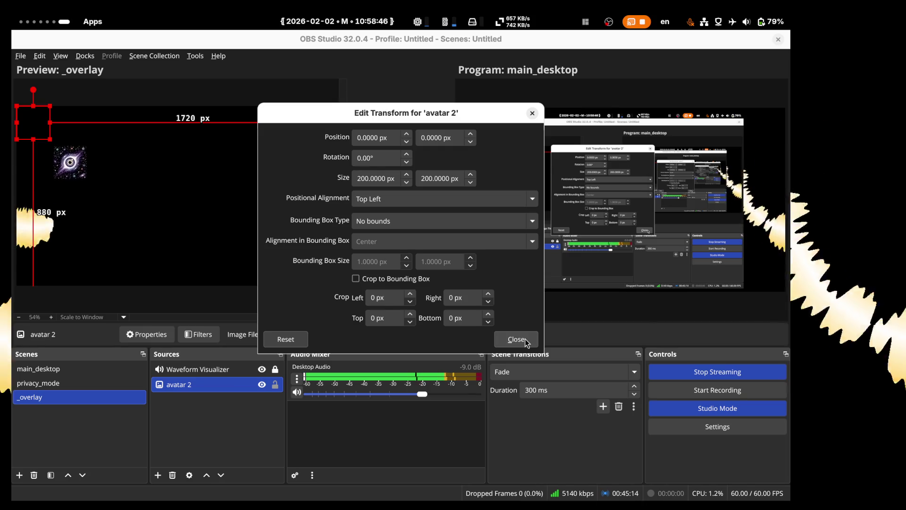
left_click(525, 338)
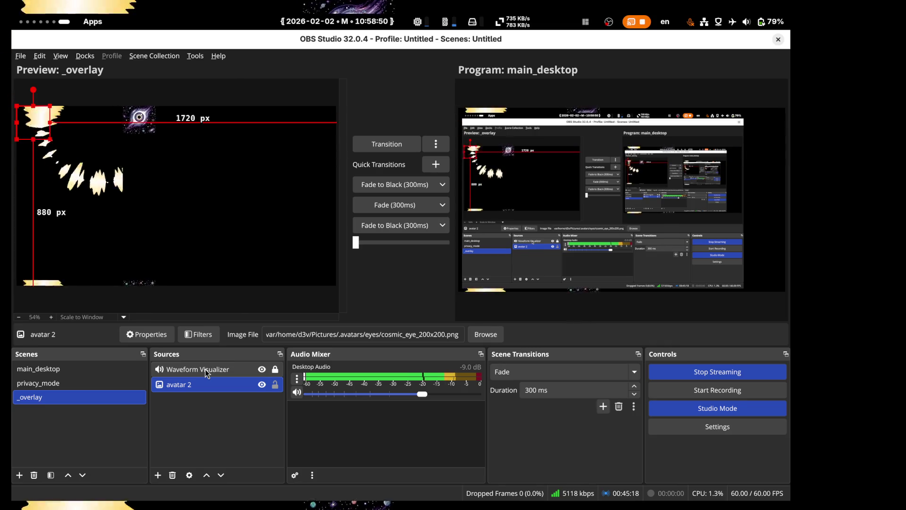
left_click(47, 383)
left_click(47, 399)
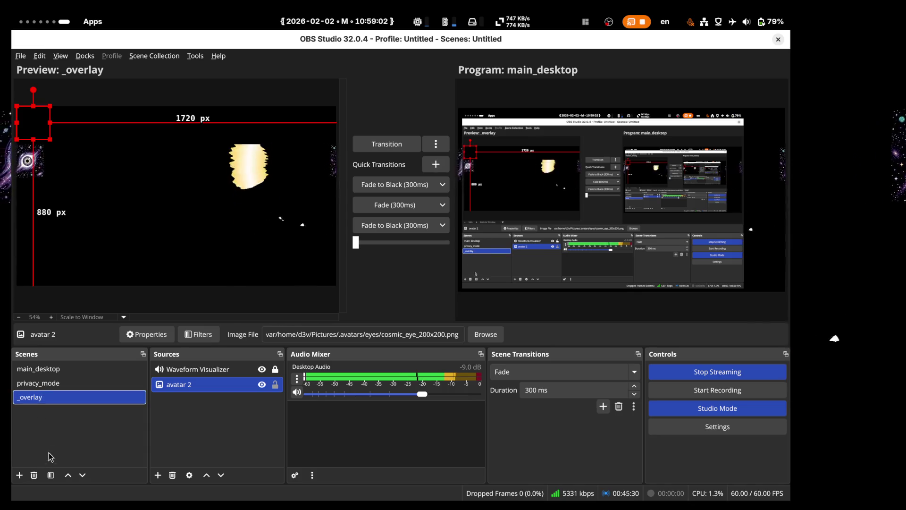
Switch the Scenes panel to Grid Mode, then back to List Mode.
right_click(19, 401)
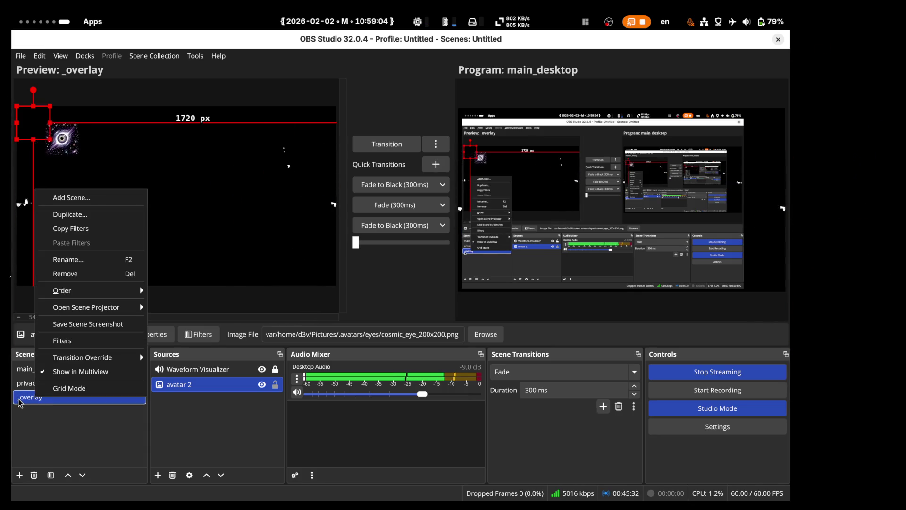
left_click(62, 388)
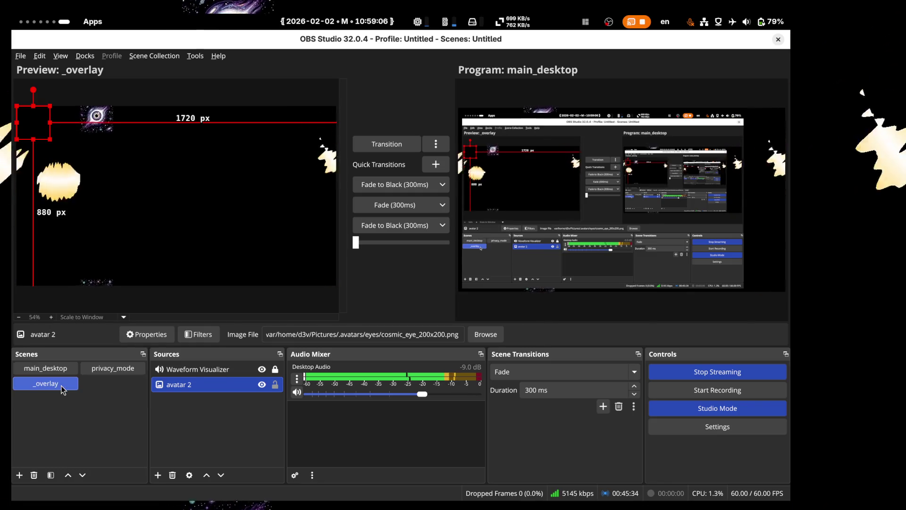
right_click(61, 398)
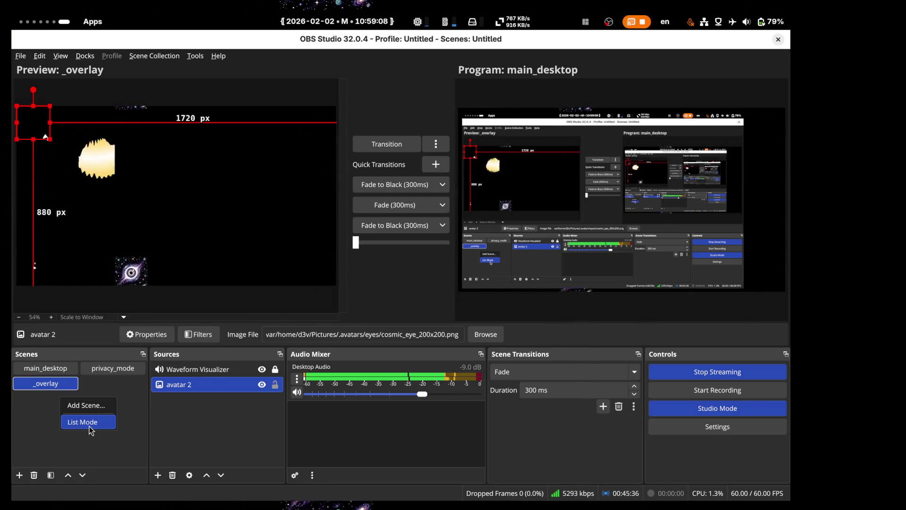
right_click(92, 401)
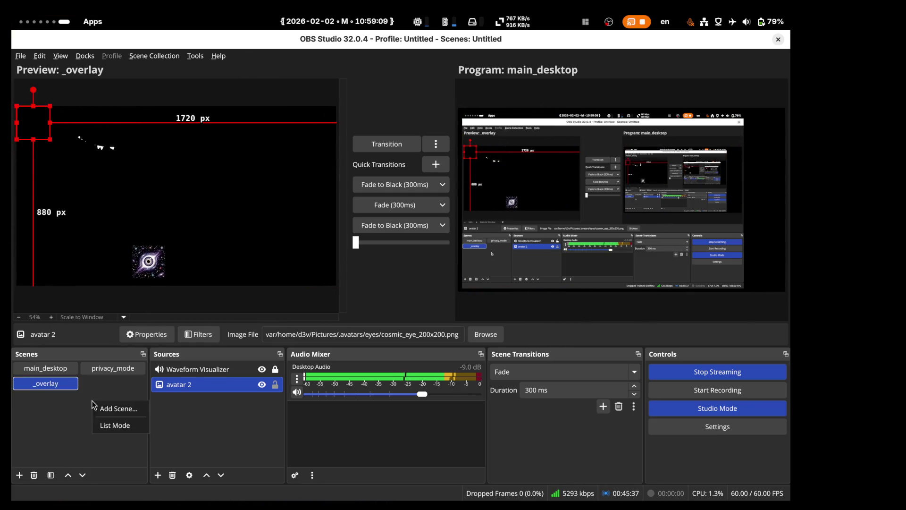
left_click(138, 429)
Open the _overlay scene's Filters window showing its Scroll filter settings.
right_click(39, 399)
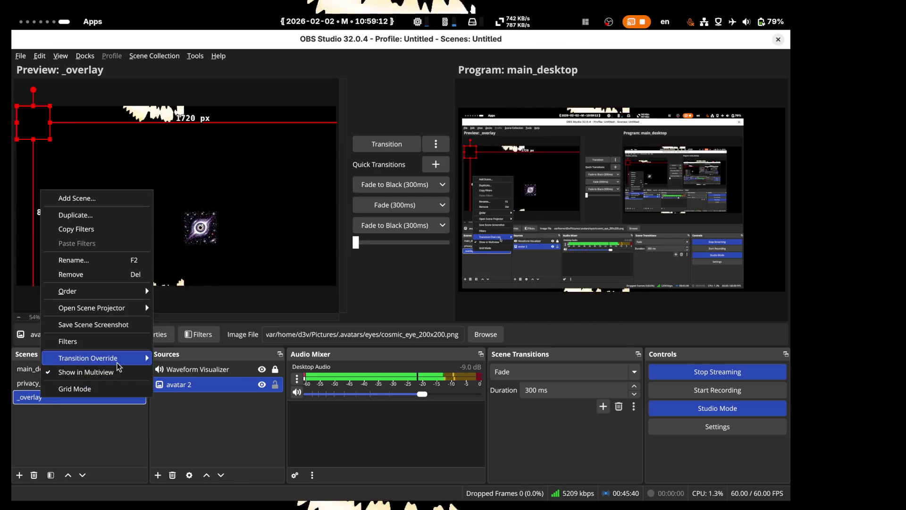
mouse_move(118, 365)
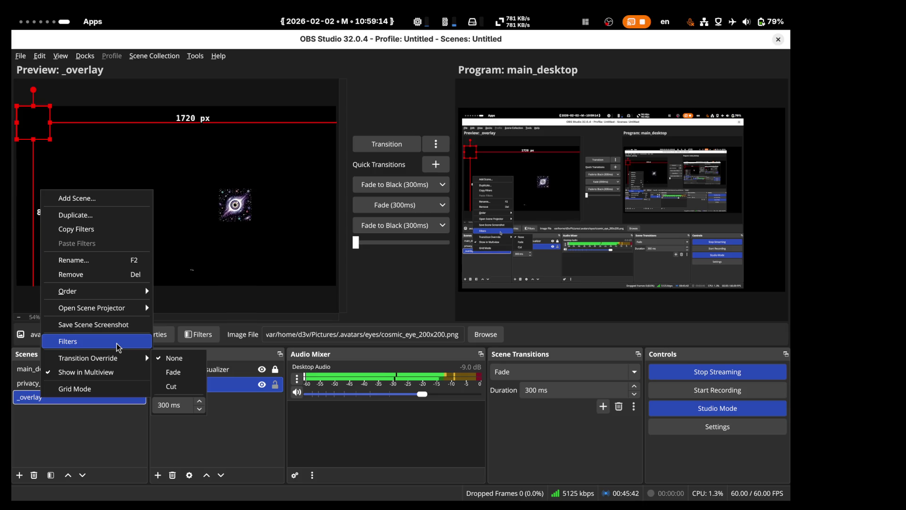
left_click(118, 342)
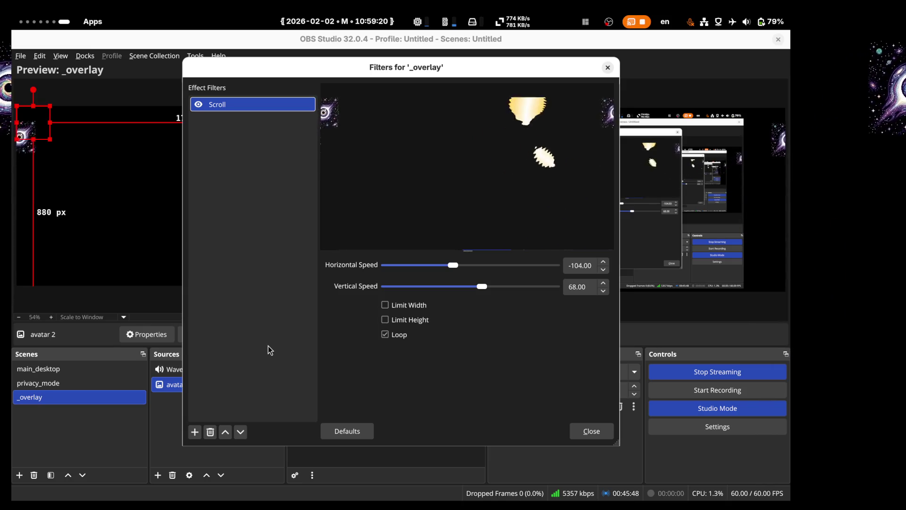
Close the _overlay filters, select the Waveform Visualizer, then reselect avatar 2.
left_click(590, 431)
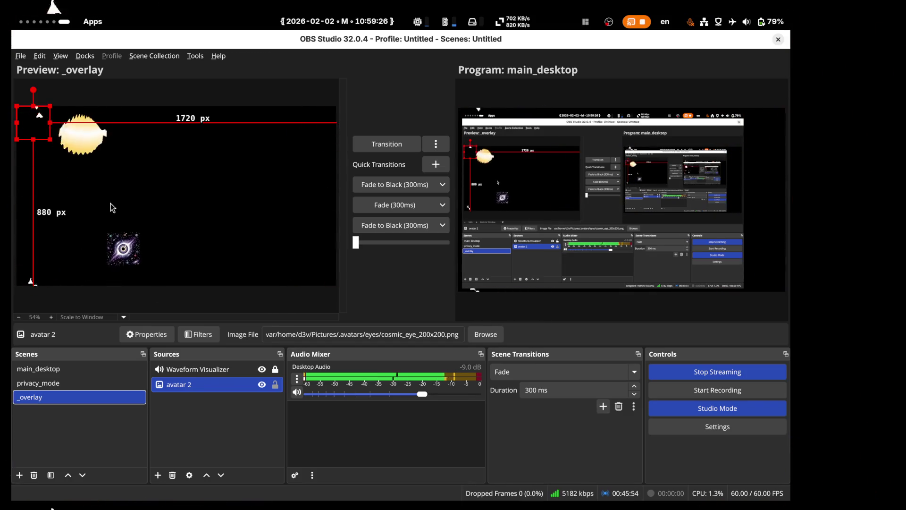
left_click(205, 372)
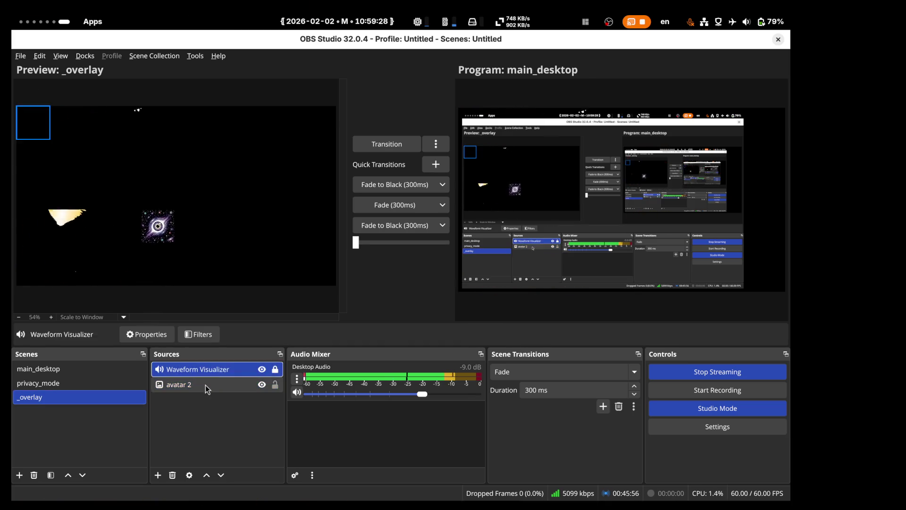
left_click(206, 385)
Disable the _overlay scene's Scroll filter and close its Filters window.
right_click(39, 398)
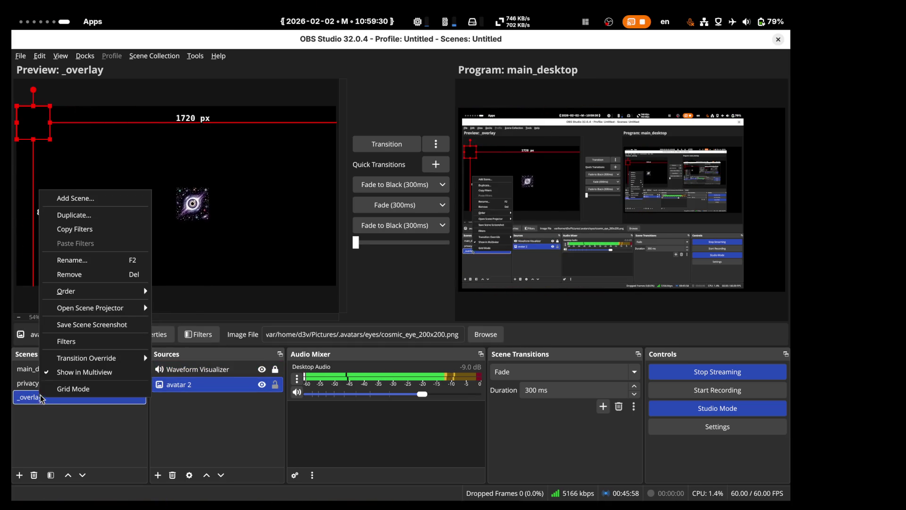
left_click(59, 342)
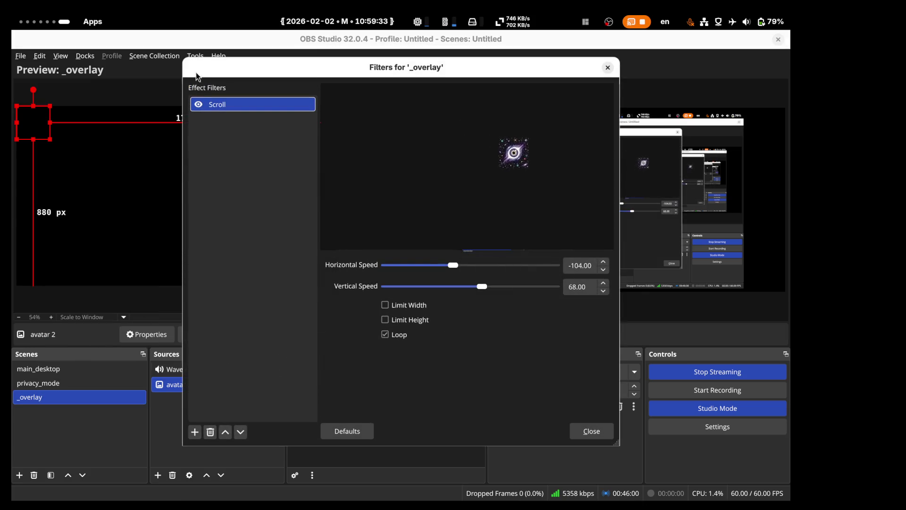
left_click(199, 106)
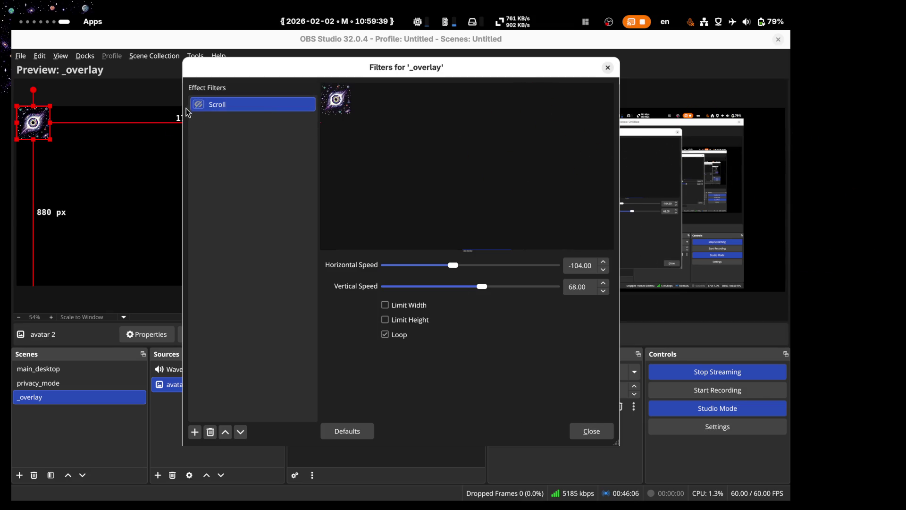
left_click(591, 431)
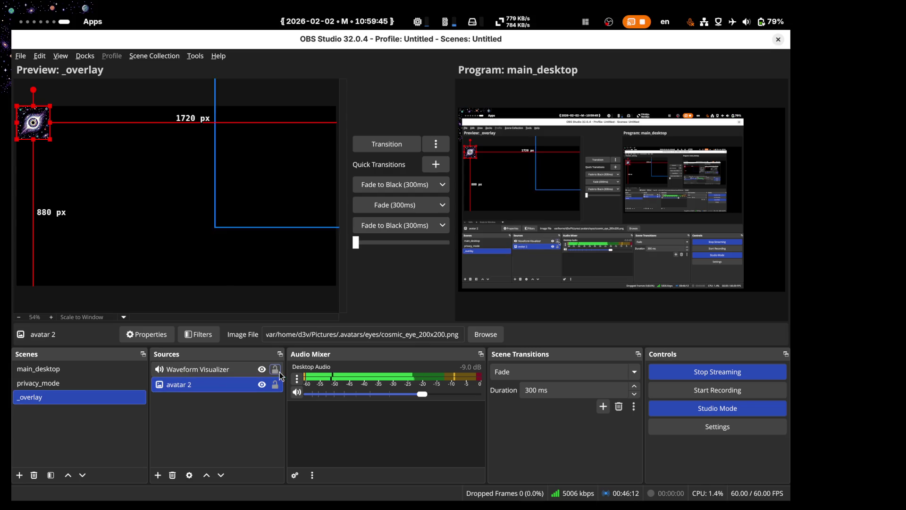
Reset the Waveform Visualizer's transform and move it back to the canvas top-left.
left_click(208, 373)
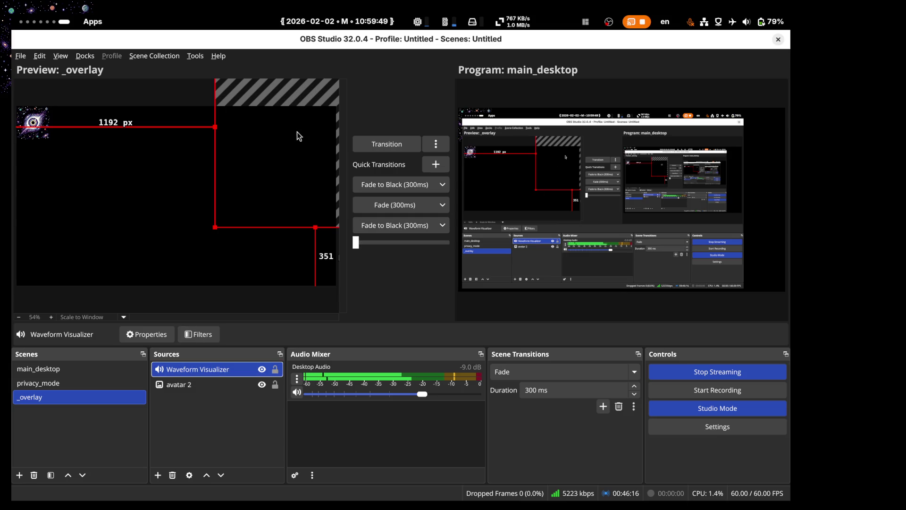
key("ctrl+r")
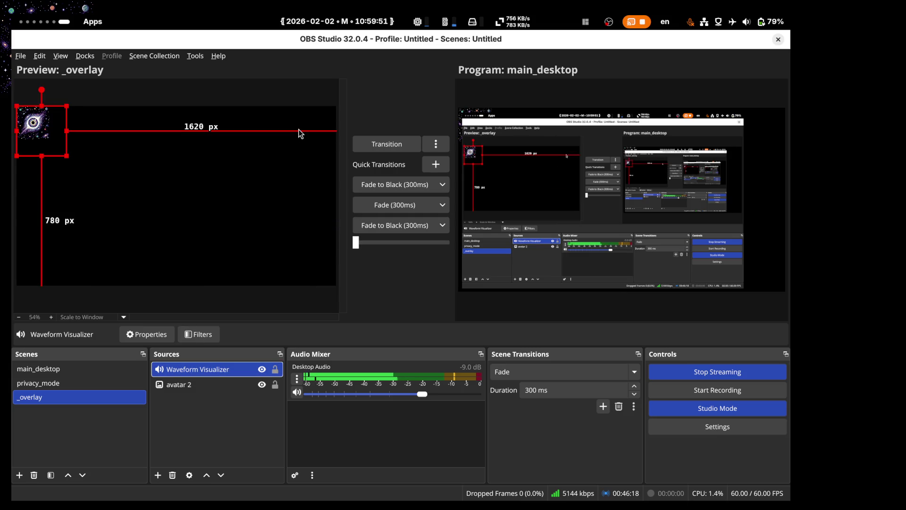
mouse_move(36, 132)
left_mouse_down()
mouse_move(48, 143)
mouse_move(36, 132)
mouse_move(141, 154)
mouse_move(143, 144)
mouse_move(229, 220)
mouse_move(320, 325)
mouse_move(307, 312)
left_mouse_up()
Enlarge avatar 2 to the canvas top, then shrink it to fit the canvas bottom.
left_click_drag(273, 228, 250, 210)
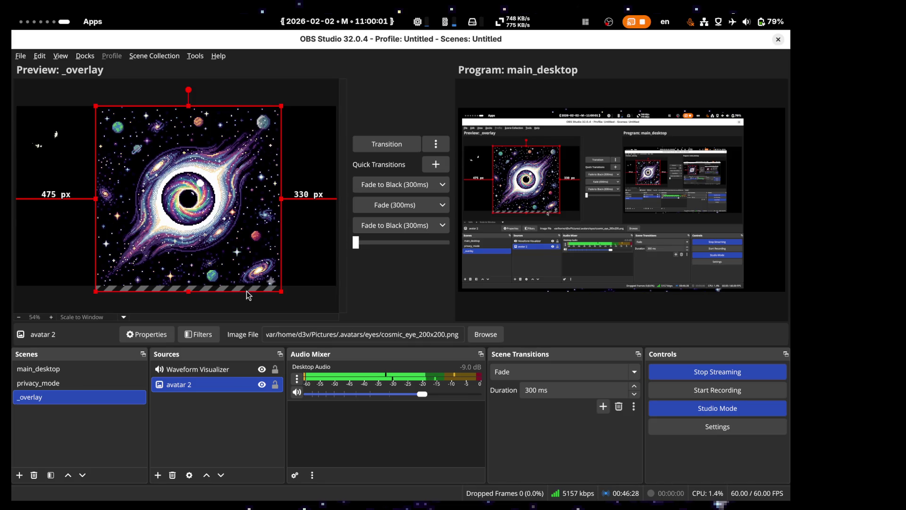
left_click_drag(282, 292, 276, 283)
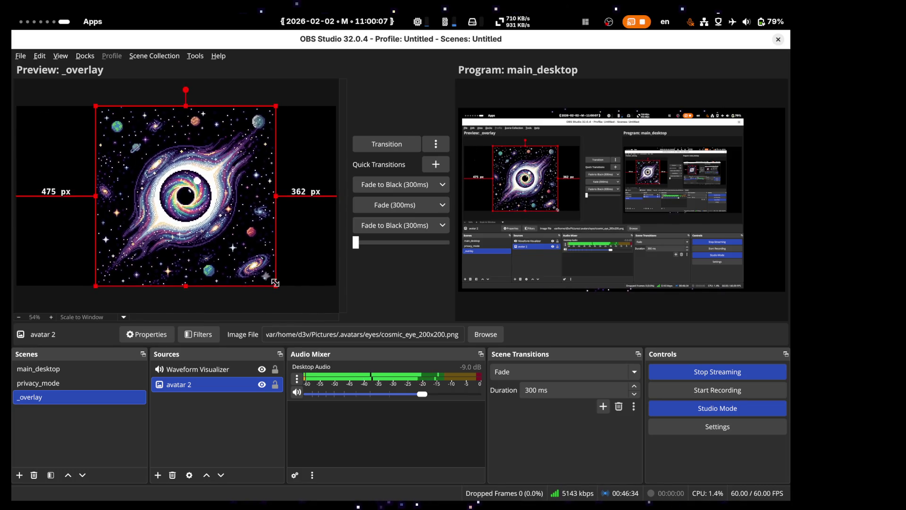
right_click(233, 246)
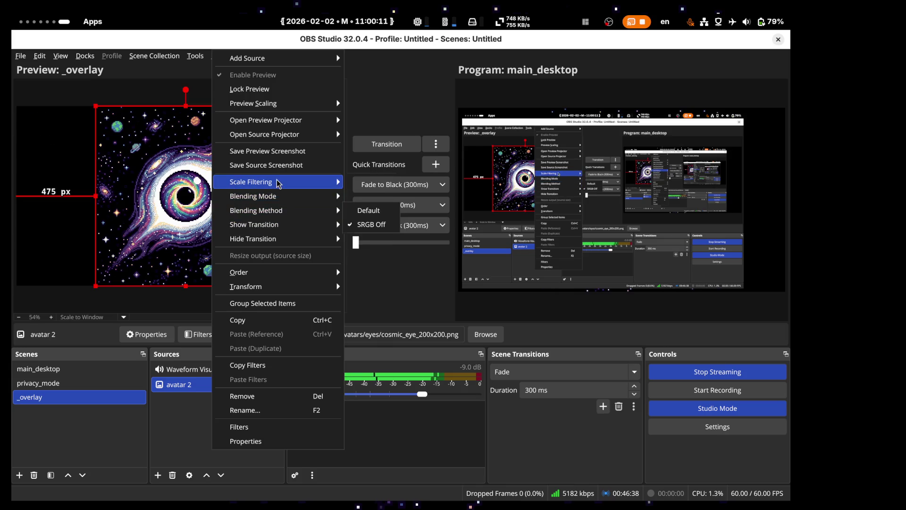
Flip the avatar image upside down, then reset it to its original size and position.
mouse_move(307, 288)
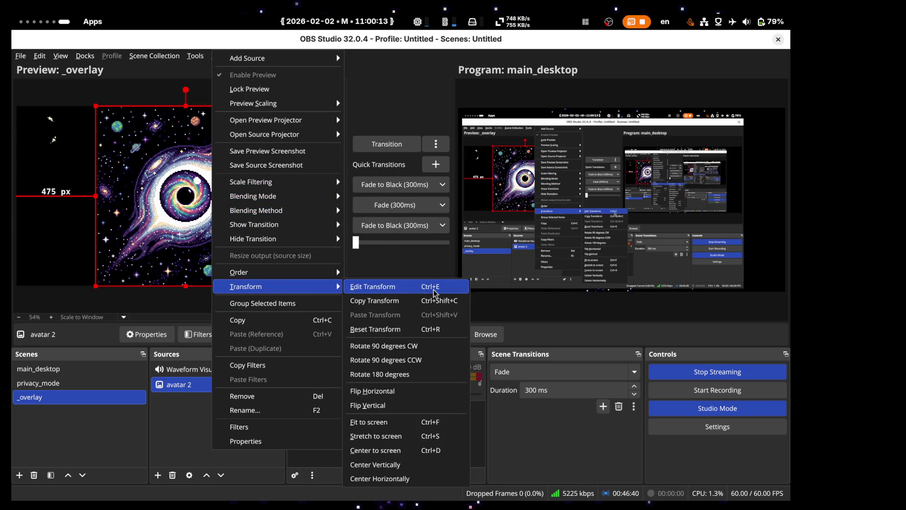
left_click(419, 405)
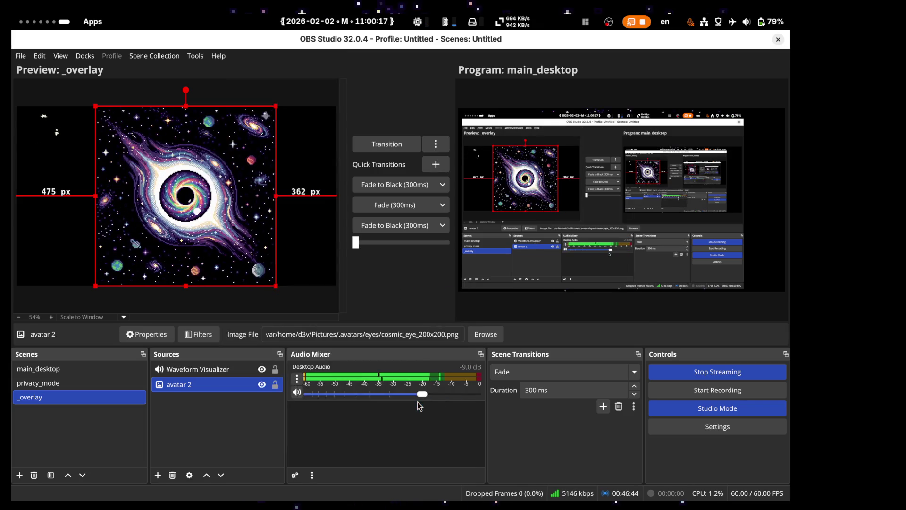
right_click(146, 192)
mouse_move(209, 290)
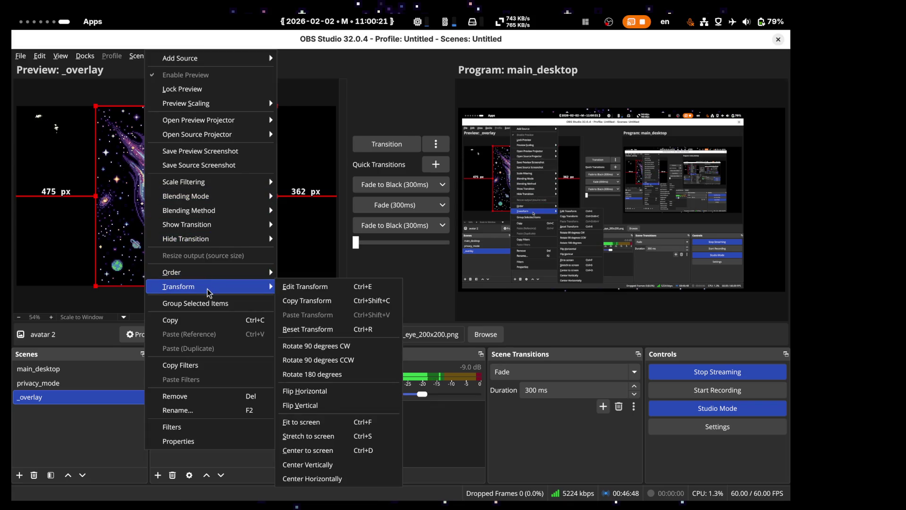
left_click(334, 330)
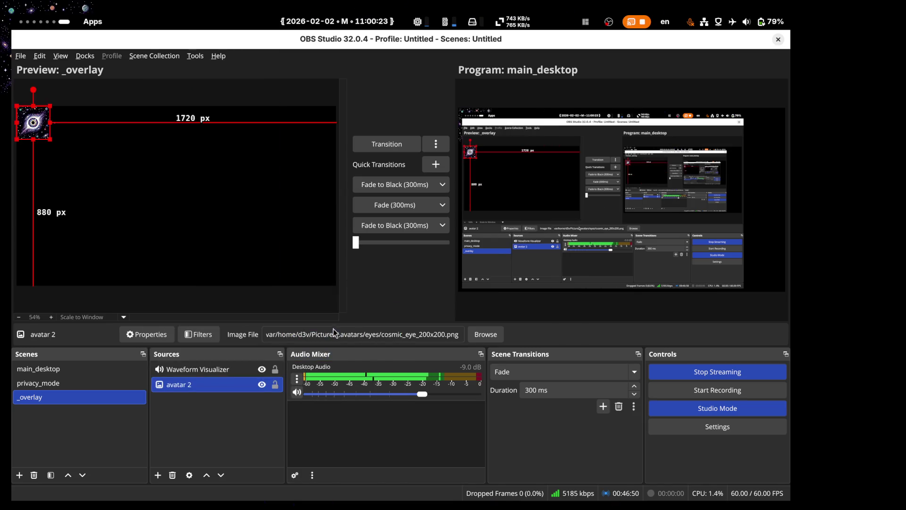
Stretch avatar 2 to fill the whole _overlay canvas.
right_click(36, 125)
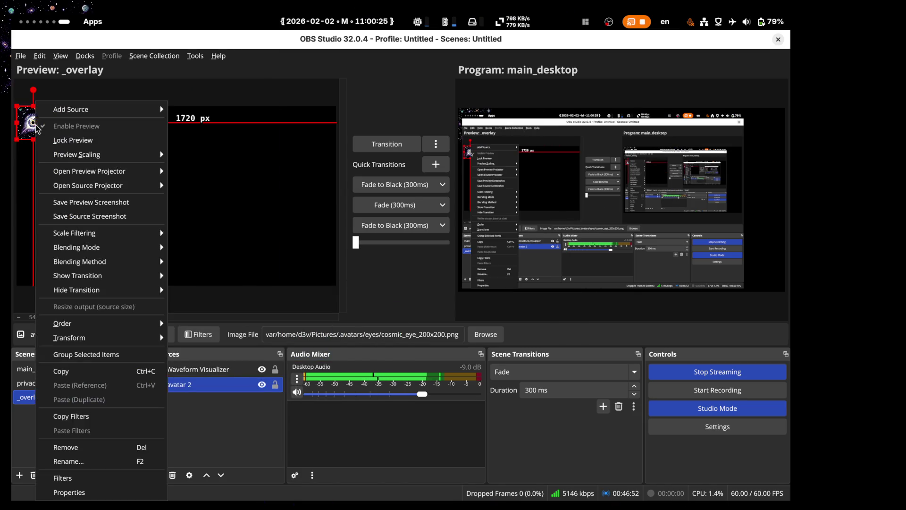
mouse_move(117, 232)
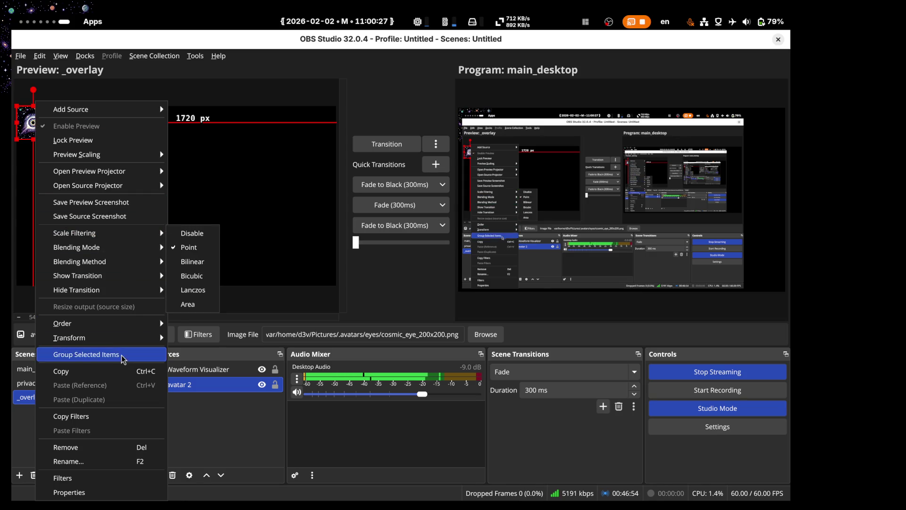
mouse_move(105, 339)
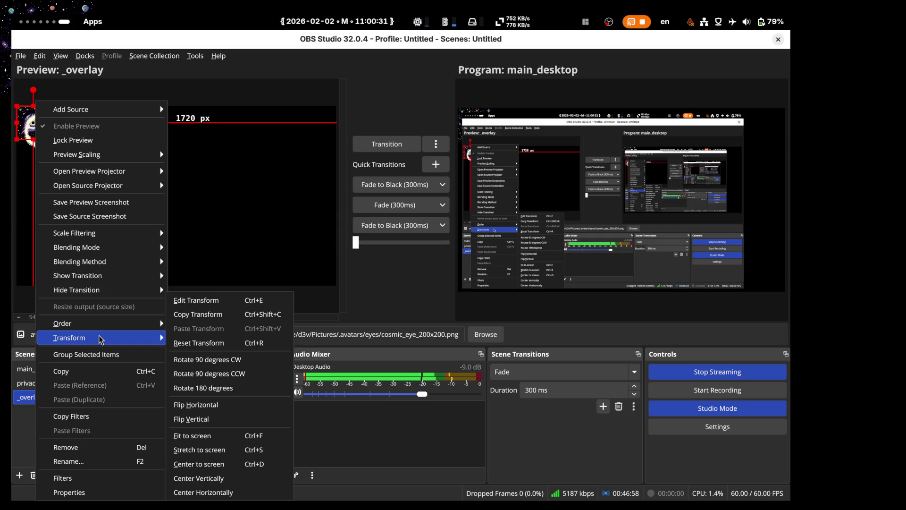
left_click(216, 441)
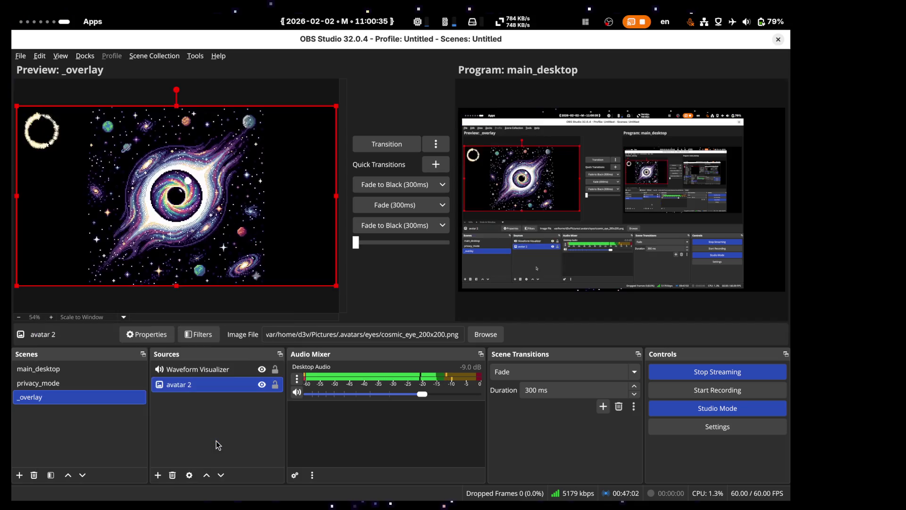
Stretch the Waveform Visualizer to fill the canvas as well.
left_click(67, 132)
right_click(46, 132)
mouse_move(120, 278)
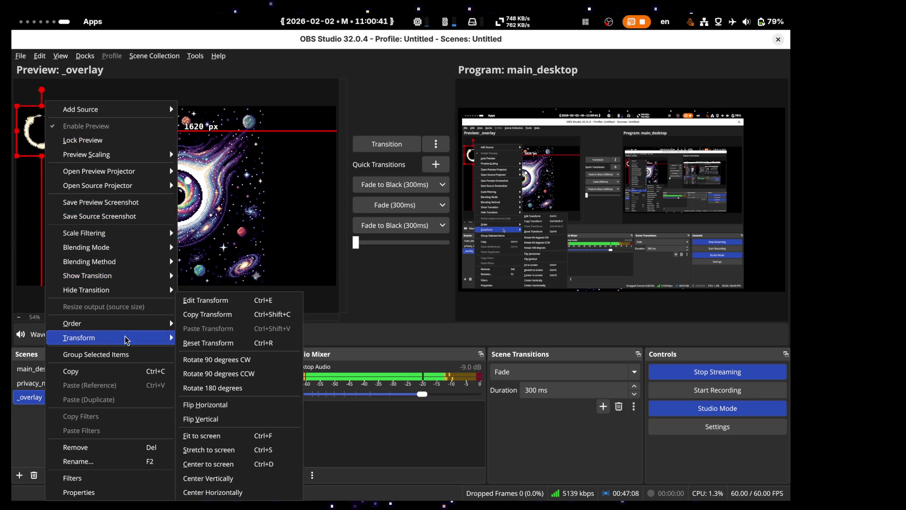
left_click(221, 435)
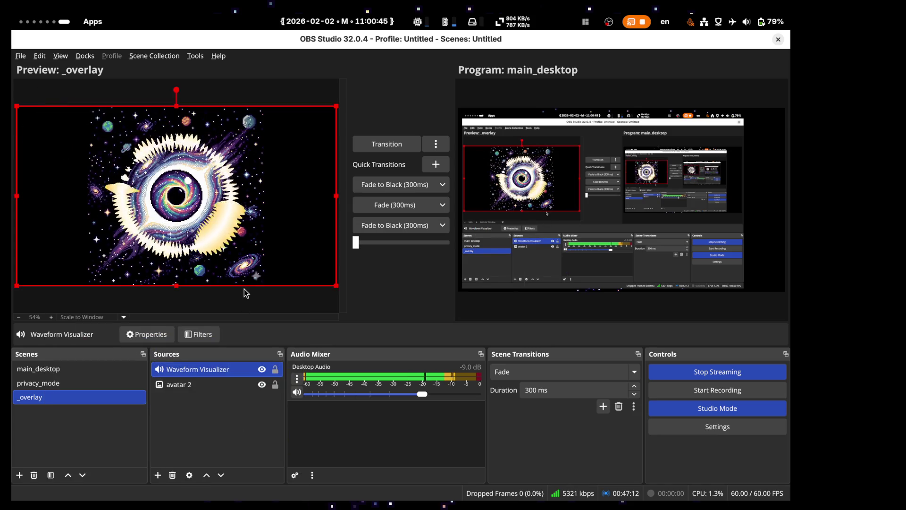
Lock the Waveform Visualizer and avatar 2 sources, leaving avatar 2 selected.
left_click(275, 384)
left_click(275, 369)
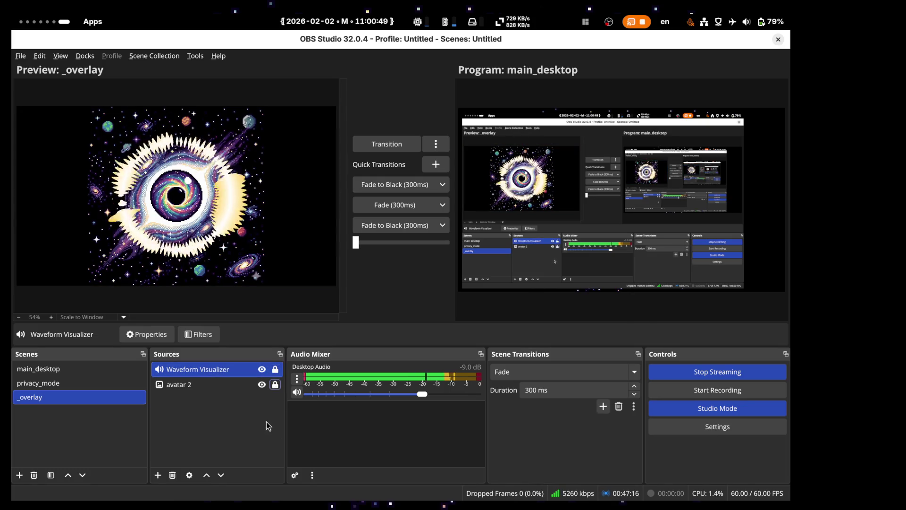
left_click(194, 388)
Re-enable the _overlay scene's Scroll filter and close the Filters window.
left_click(198, 371)
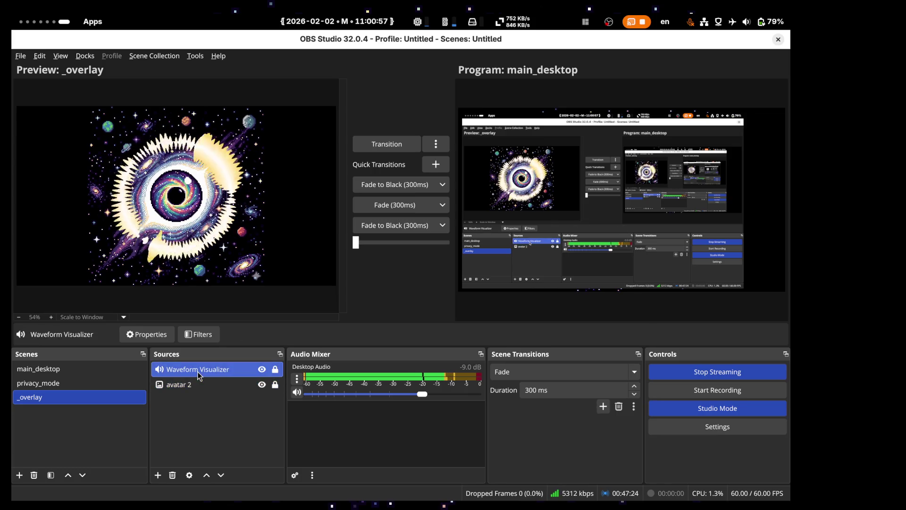
right_click(58, 400)
left_click(85, 346)
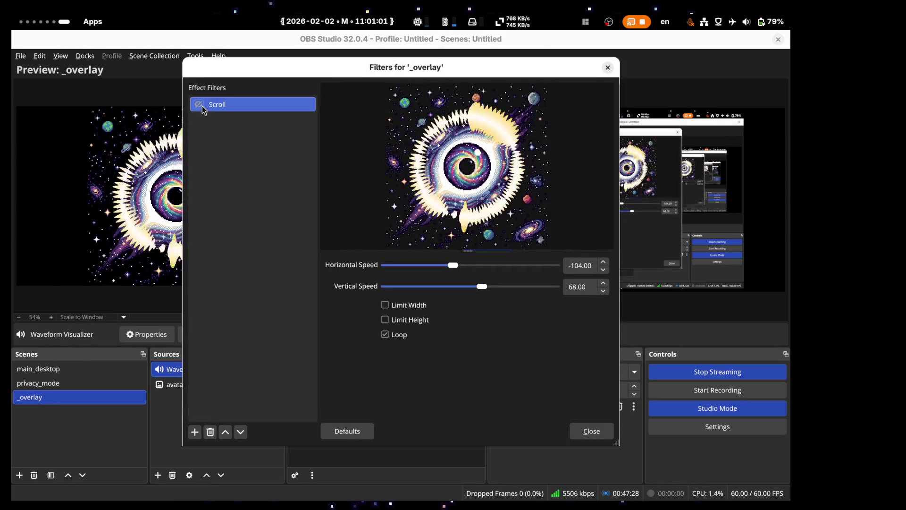
left_click(199, 104)
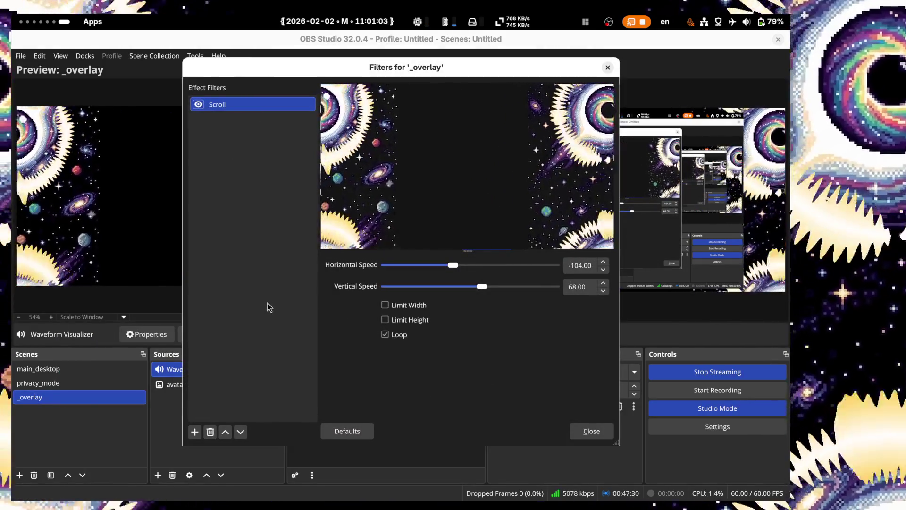
left_click(601, 431)
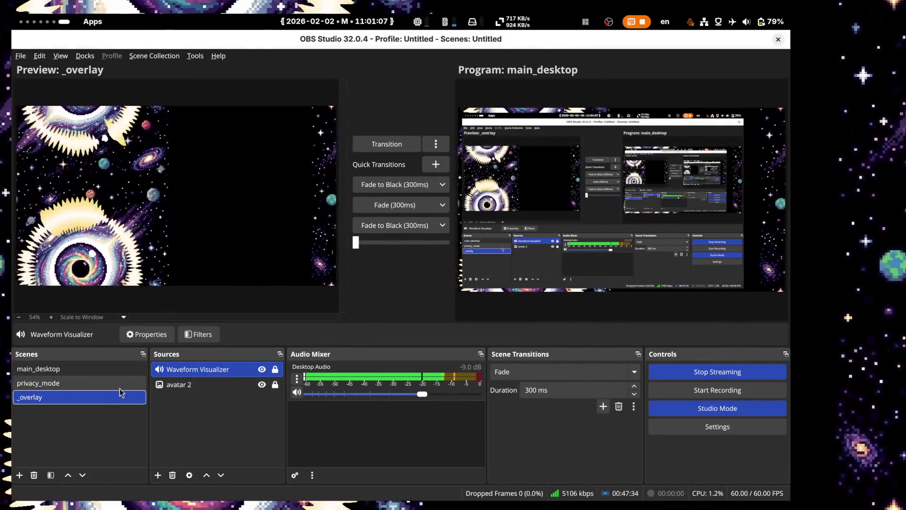
Slow the Scroll filter to horizontal speed -11 and vertical speed 10.
right_click(83, 399)
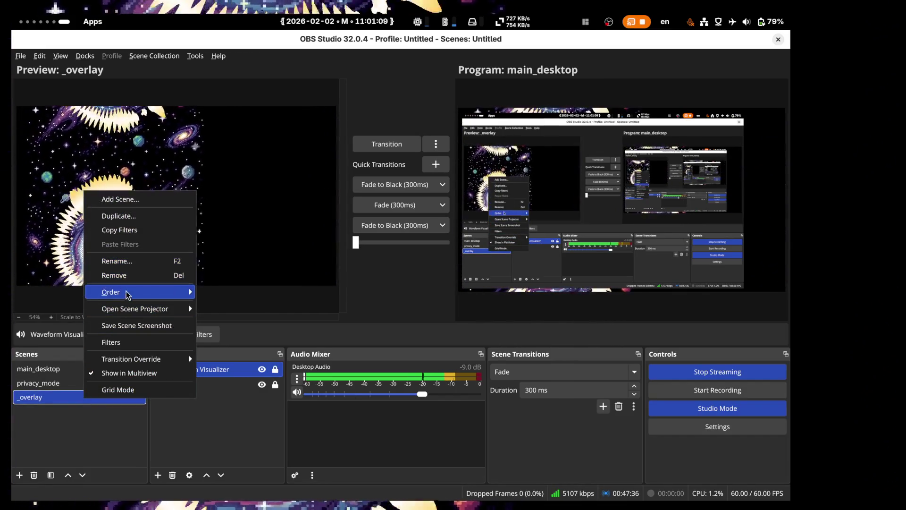
left_click(135, 342)
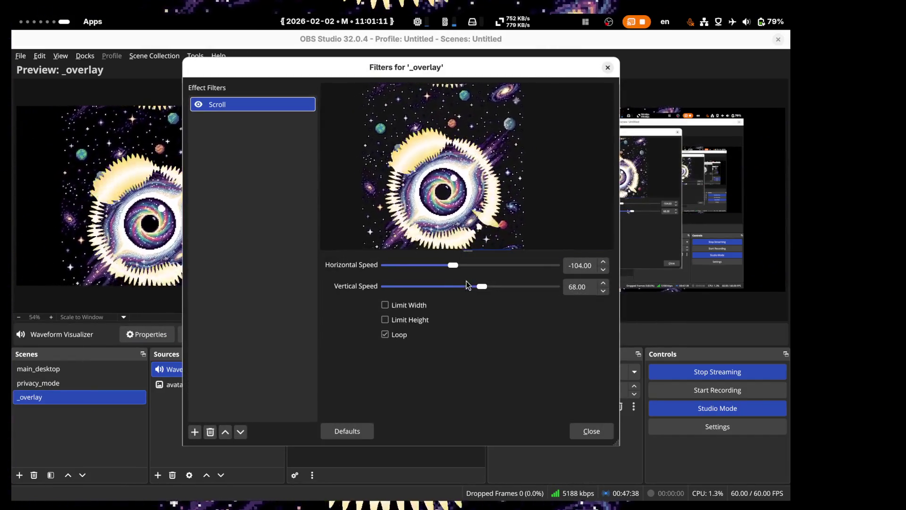
mouse_move(453, 265)
left_mouse_down()
mouse_move(468, 265)
mouse_move(481, 286)
mouse_move(472, 288)
left_mouse_up()
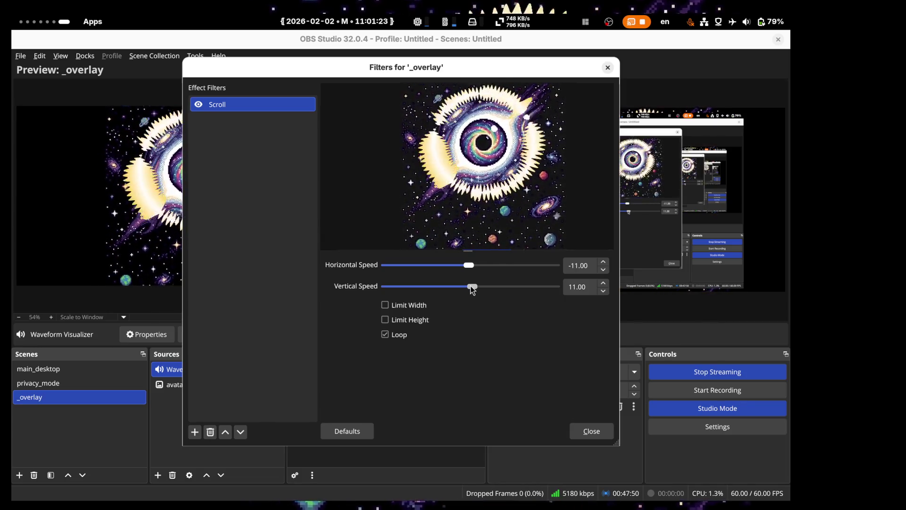
left_click_drag(472, 287, 471, 287)
left_click(603, 291)
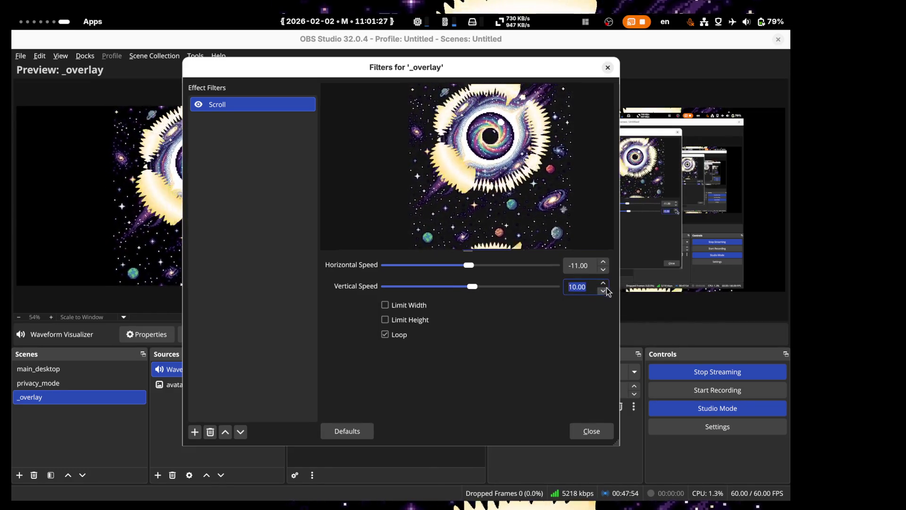
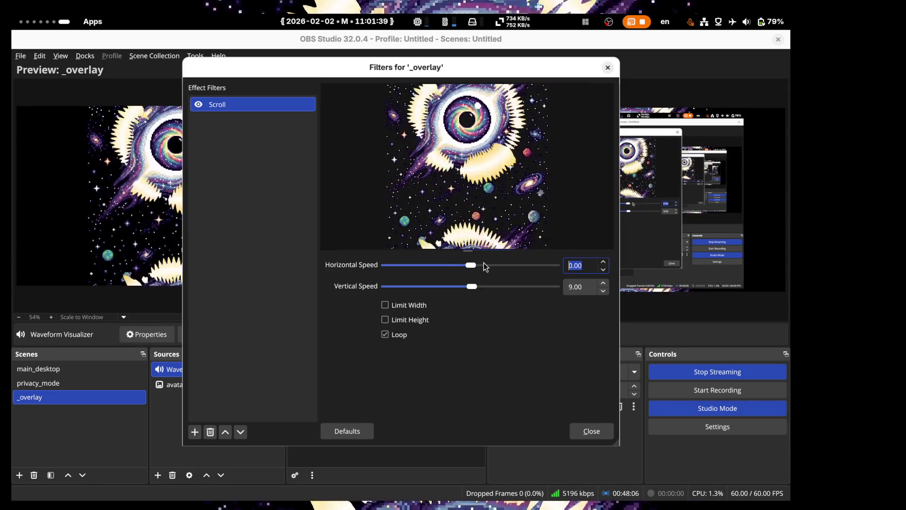
Set the _overlay Scroll filter's horizontal speed to -19 and close the filters.
mouse_move(471, 265)
left_mouse_down()
mouse_move(496, 270)
mouse_move(451, 268)
left_mouse_up()
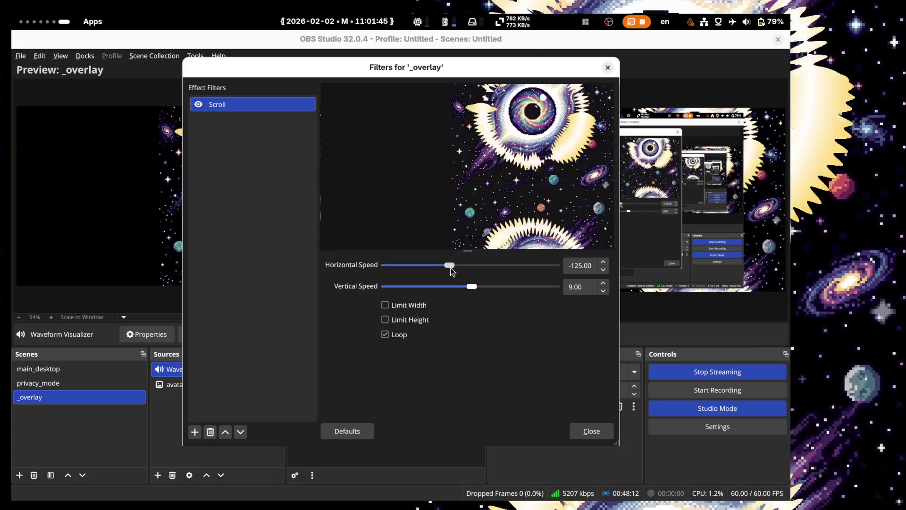
left_click_drag(450, 267, 470, 265)
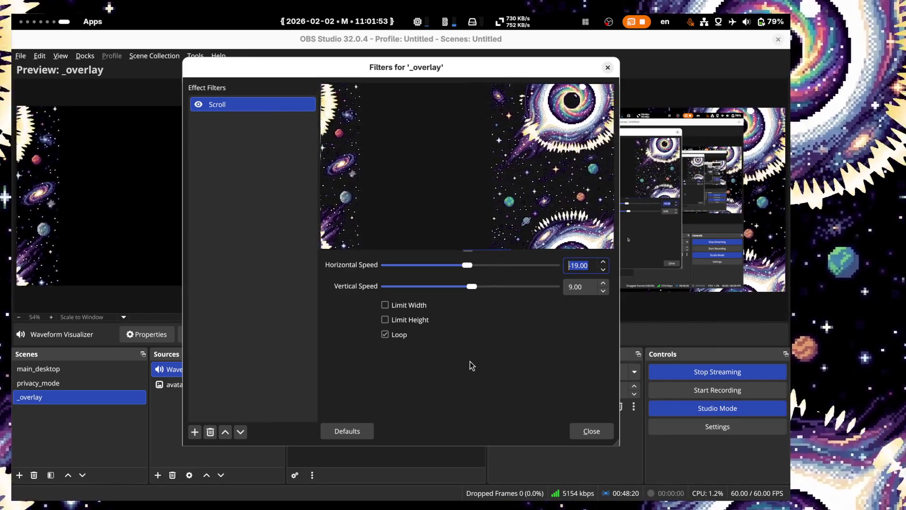
left_click(596, 433)
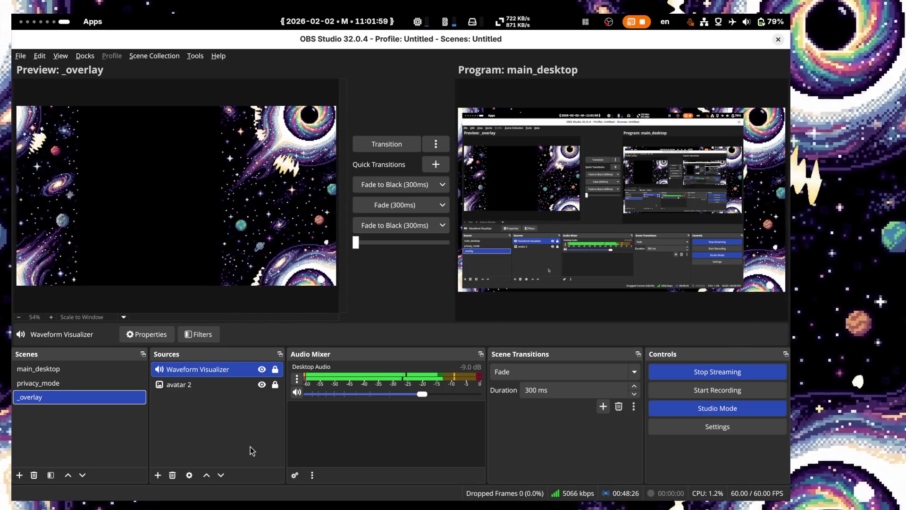
left_click(75, 370)
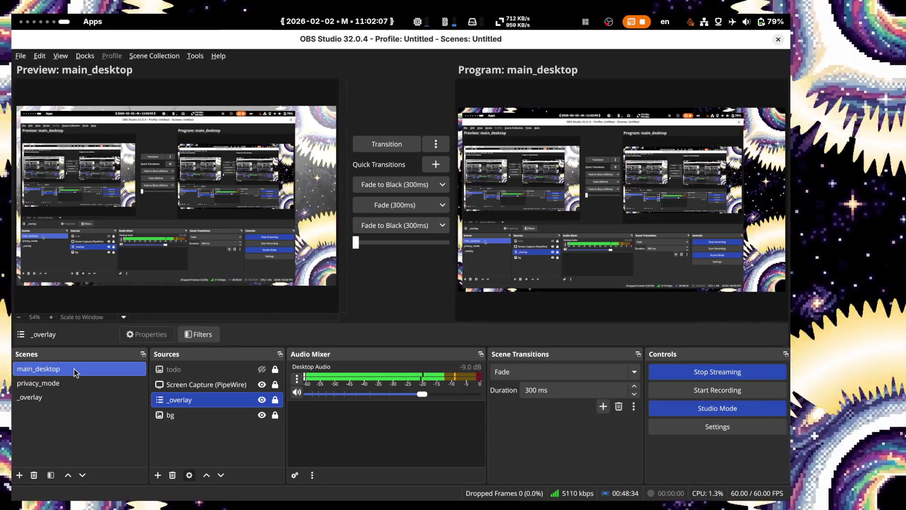
Unlock the avatar 2 image source in the _overlay scene.
left_click(52, 398)
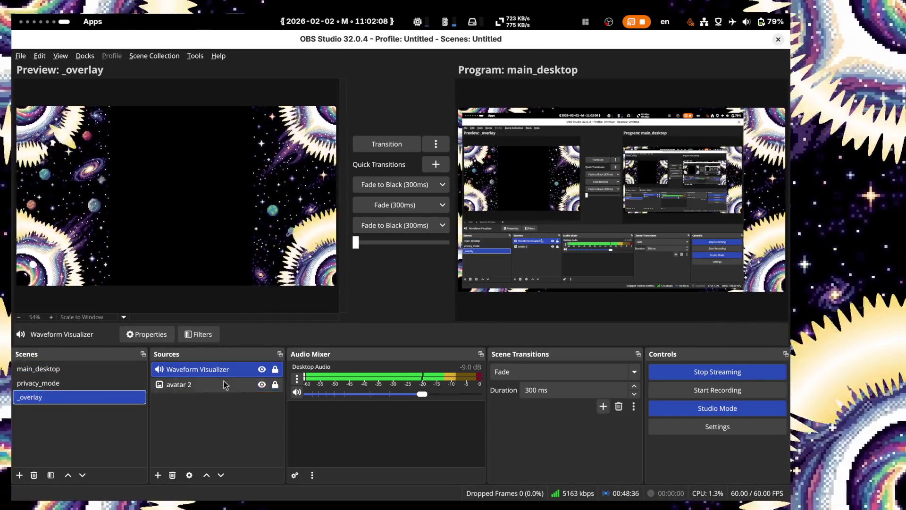
left_click(190, 385)
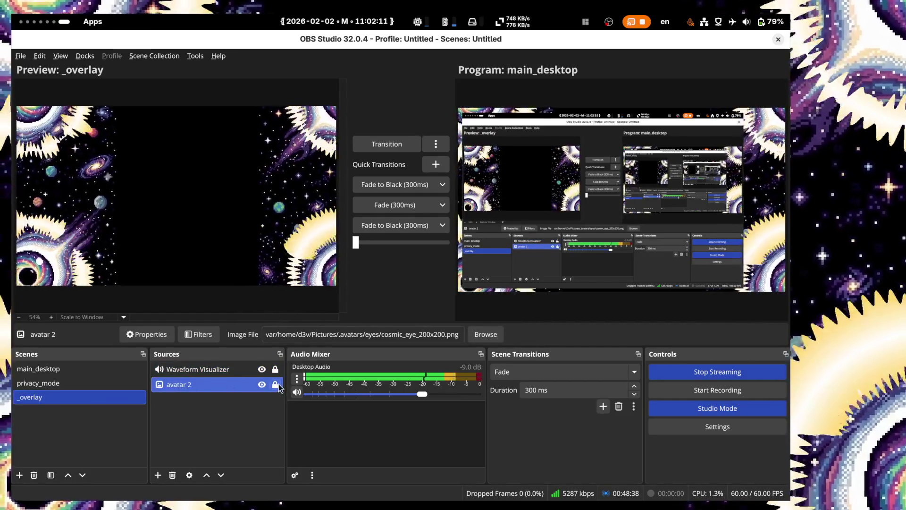
left_click(275, 384)
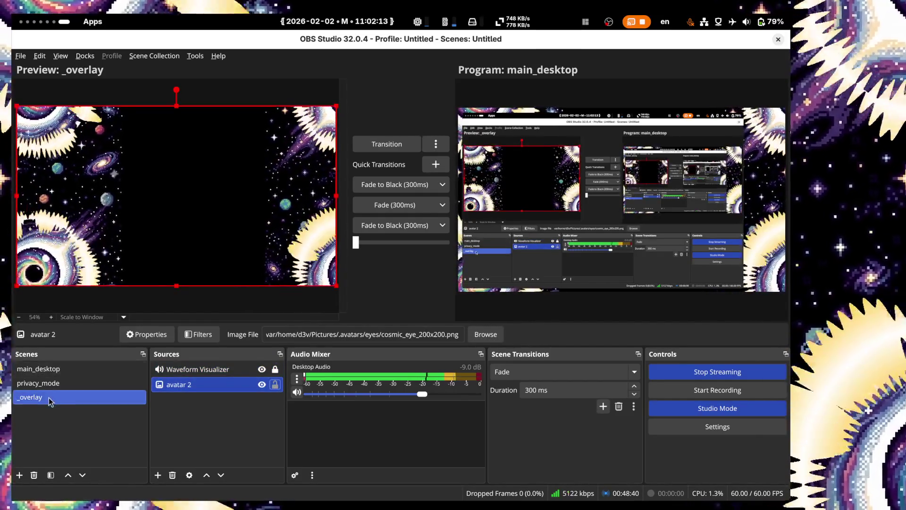
Open the _overlay scene's filters and switch off the Scroll filter's visibility.
right_click(52, 392)
left_click(75, 337)
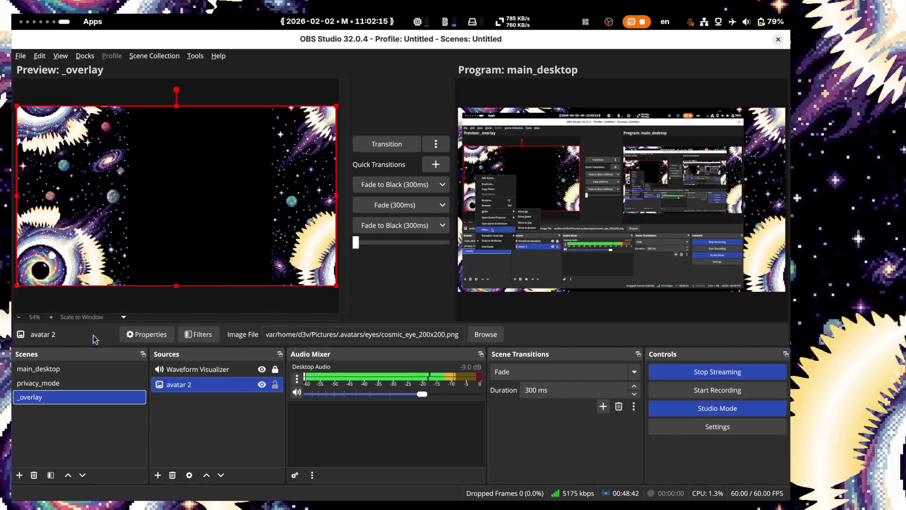
left_click(198, 105)
left_click(194, 432)
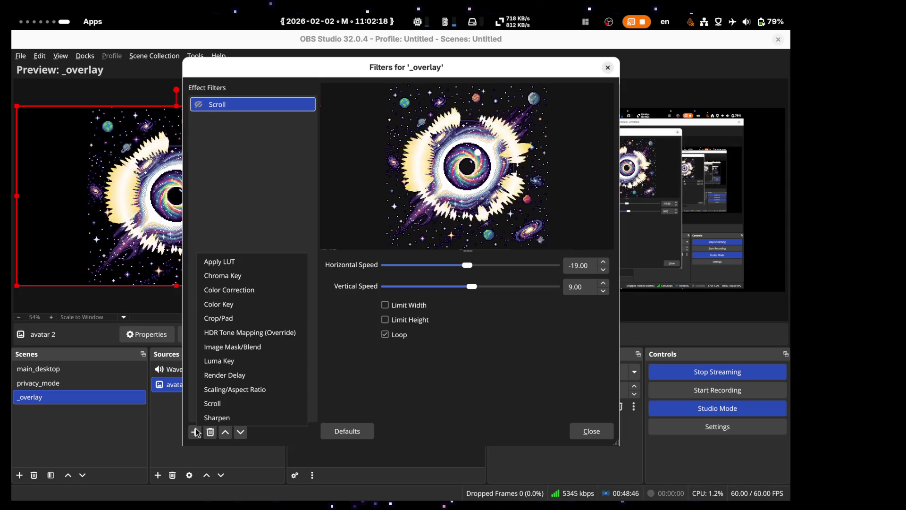
Try a Scaling/Aspect Ratio filter with Area scaling at 853x480, then remove it.
left_click(251, 390)
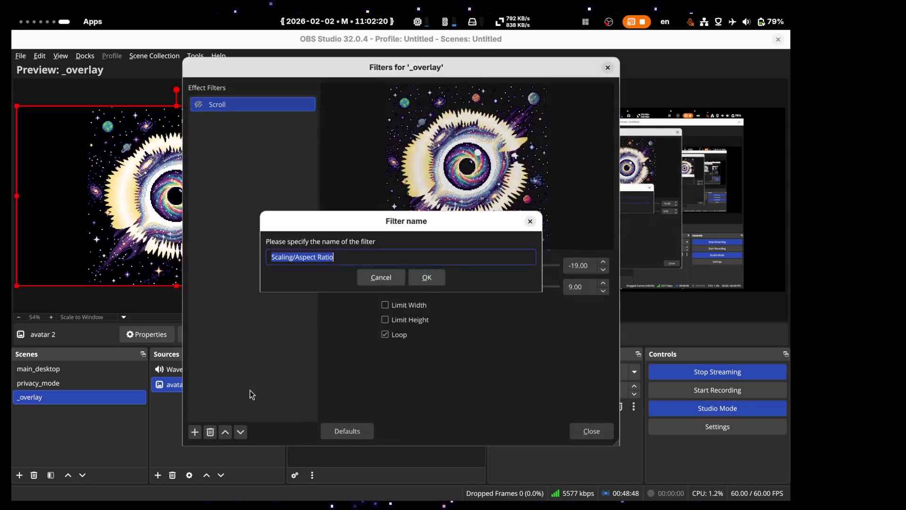
left_click(425, 278)
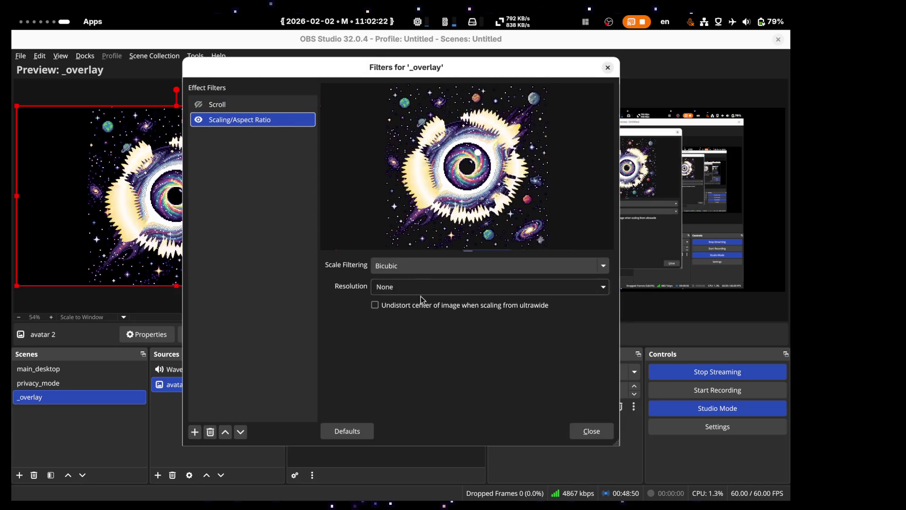
left_click(415, 266)
left_click(385, 293)
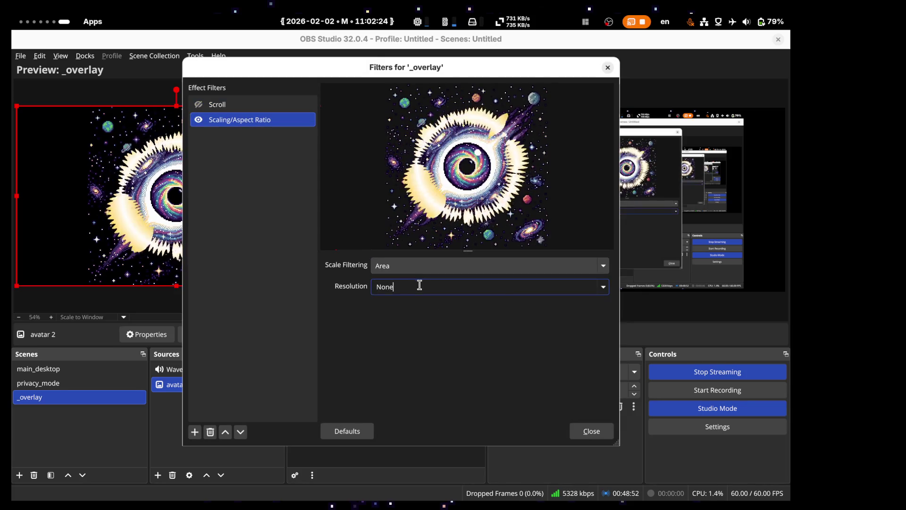
left_click(606, 288)
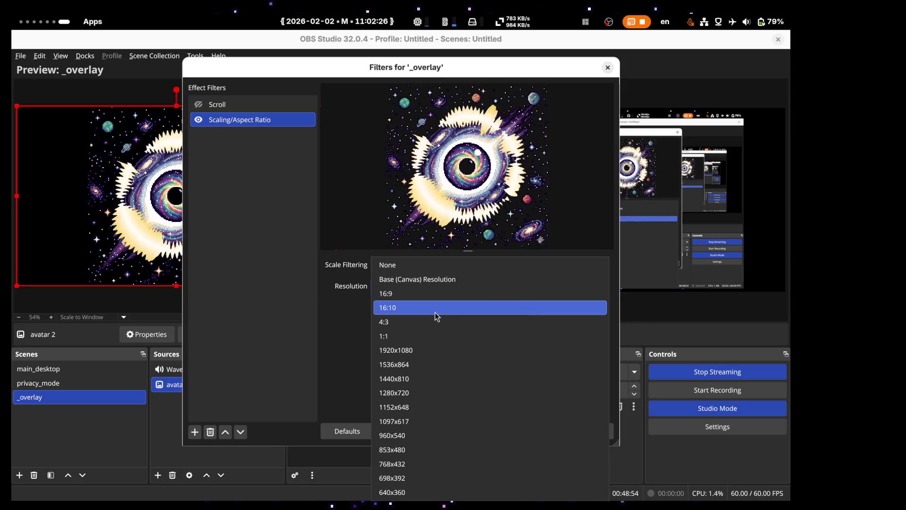
left_click(435, 316)
left_click(603, 287)
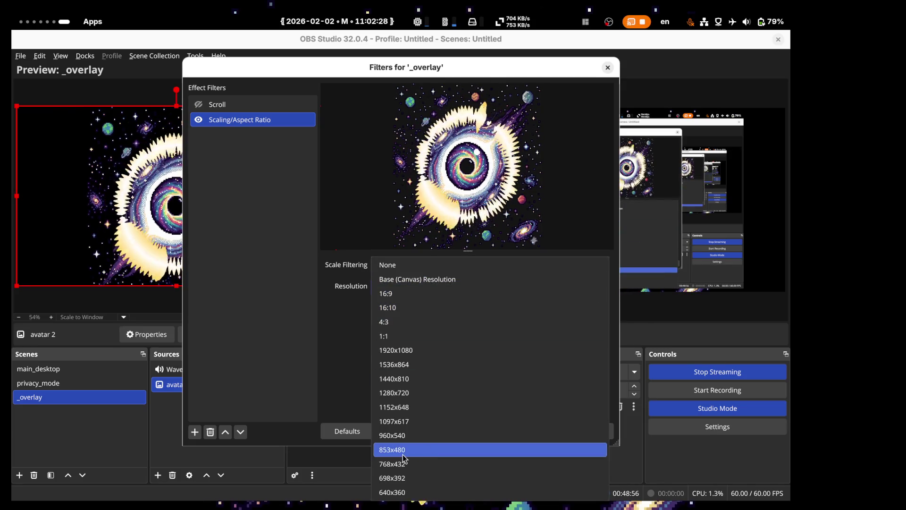
left_click(404, 448)
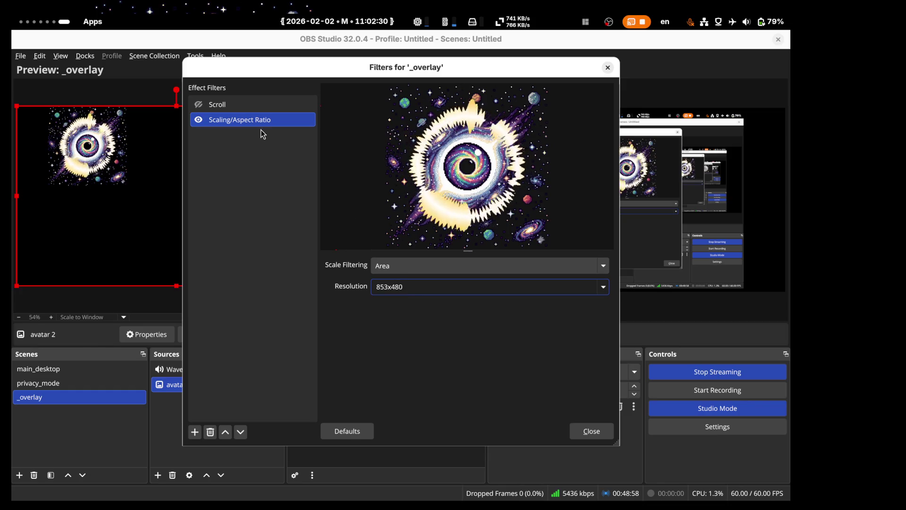
left_click(211, 431)
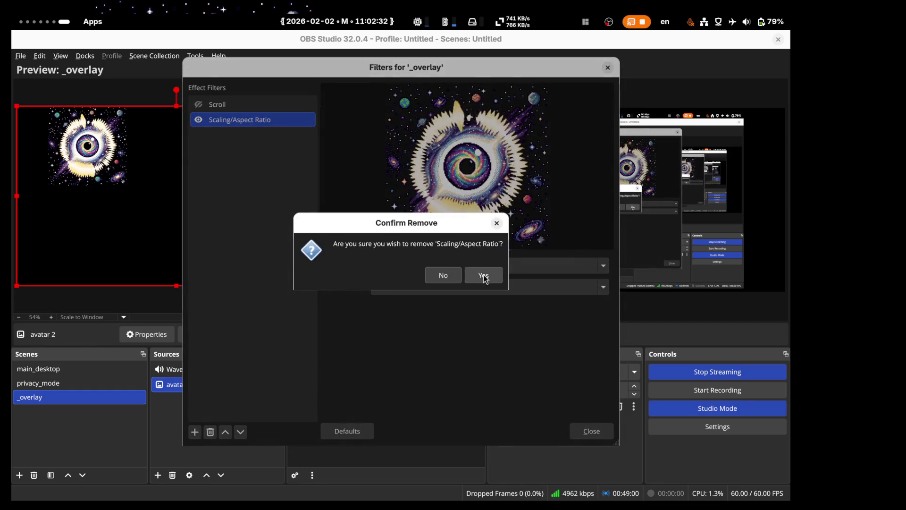
left_click(483, 275)
Try a Crop/Pad filter with a top crop of 21, remove it, and close the filters.
left_click(195, 435)
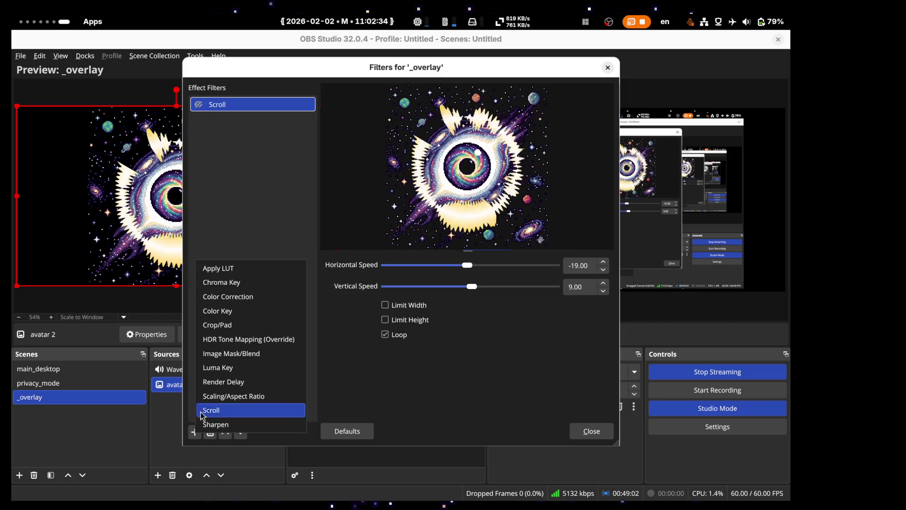
left_click(226, 326)
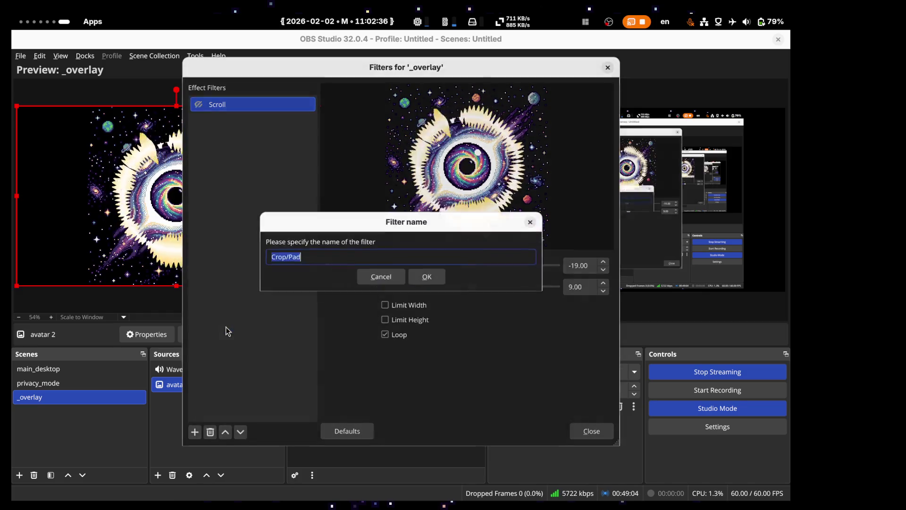
left_click(428, 277)
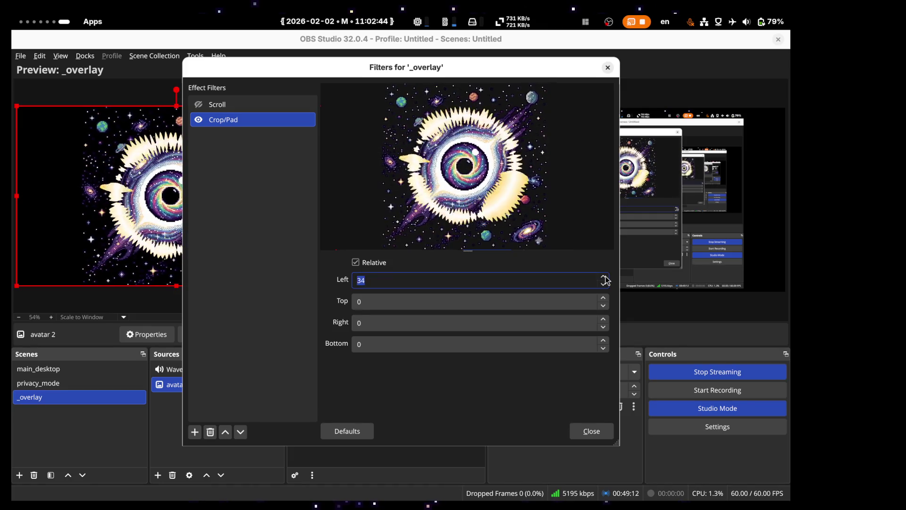
left_click(355, 263)
left_click(355, 263)
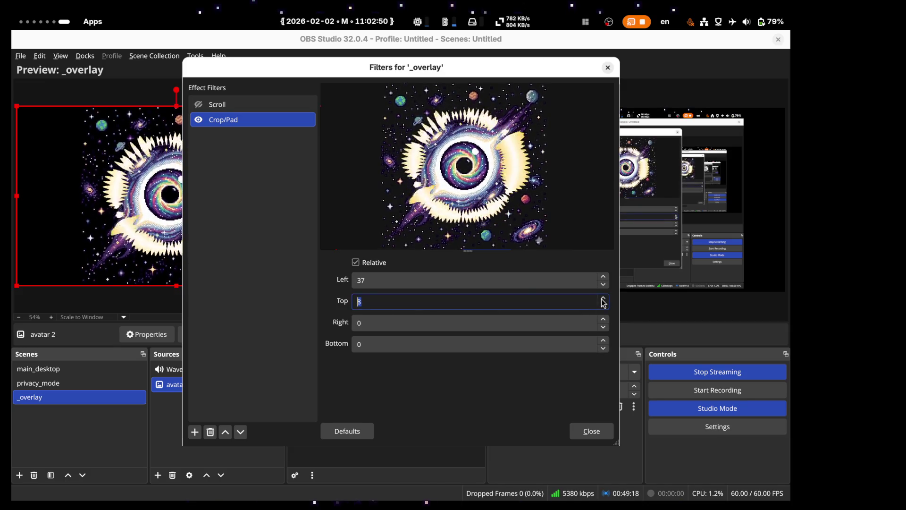
left_click(603, 298)
left_click(602, 299)
left_click(603, 298)
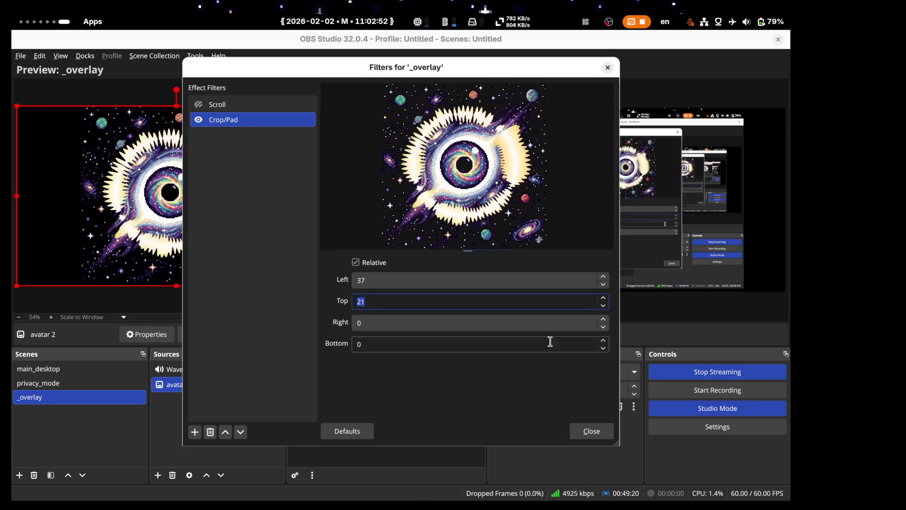
left_click(214, 432)
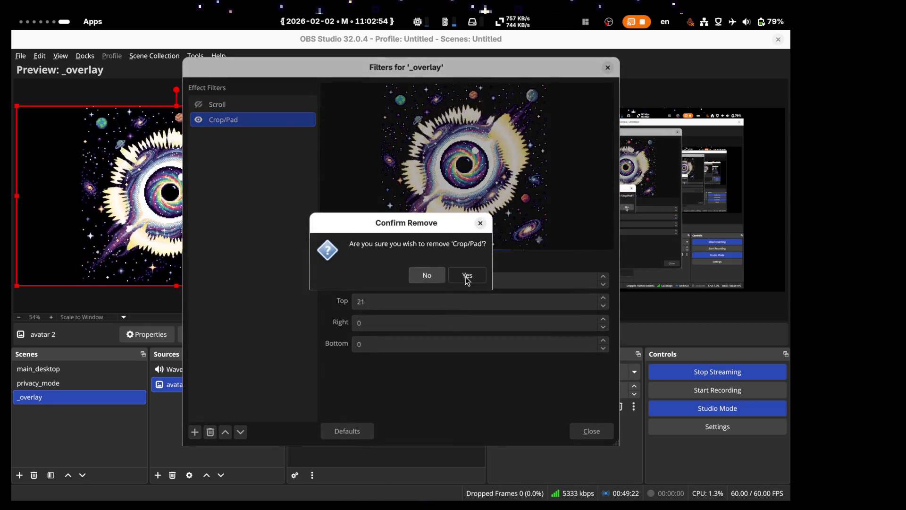
left_click(465, 276)
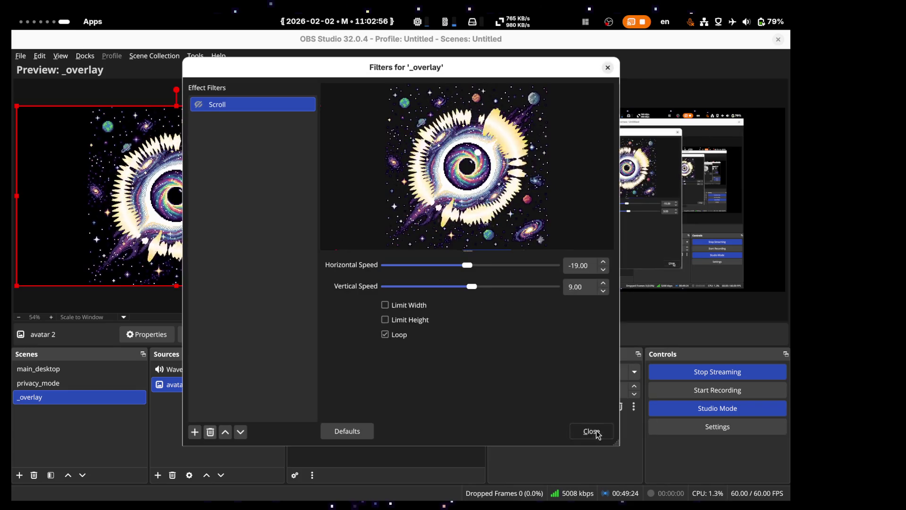
left_click(591, 431)
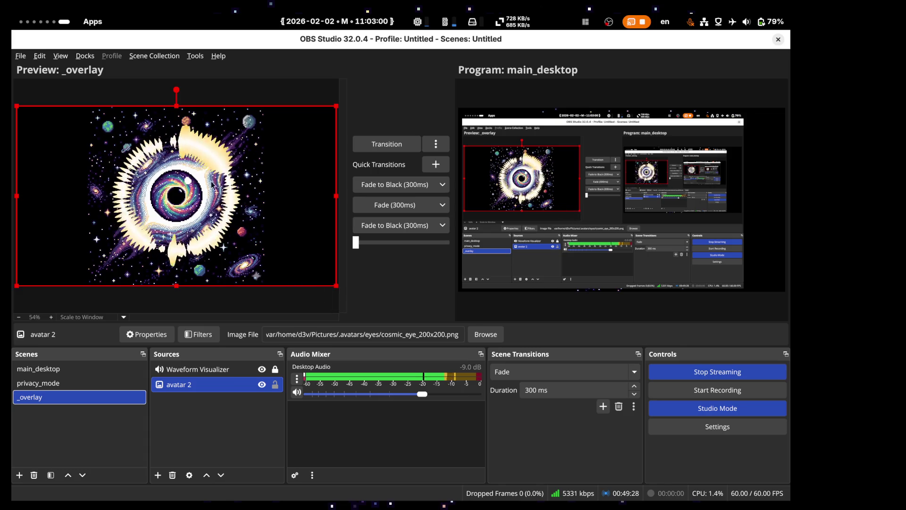
Stretch avatar 2 past the canvas top and bottom, then undo the last resize with Ctrl+Z.
mouse_move(177, 106)
left_mouse_down()
mouse_move(175, 75)
mouse_move(172, 99)
left_mouse_up()
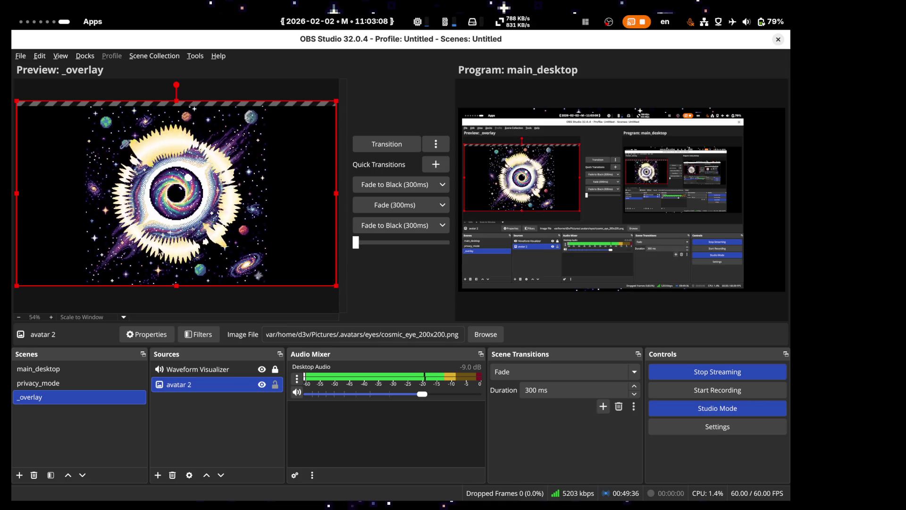
left_click_drag(174, 285, 175, 290)
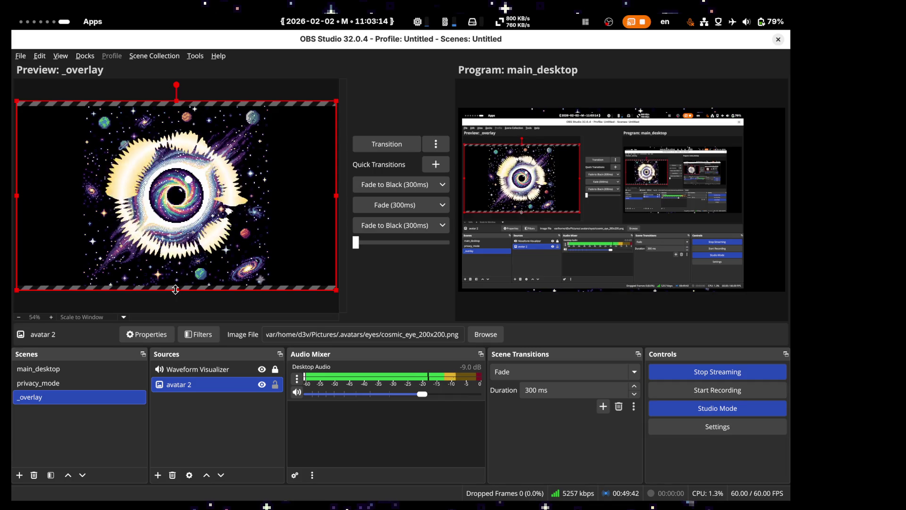
key("ctrl+z")
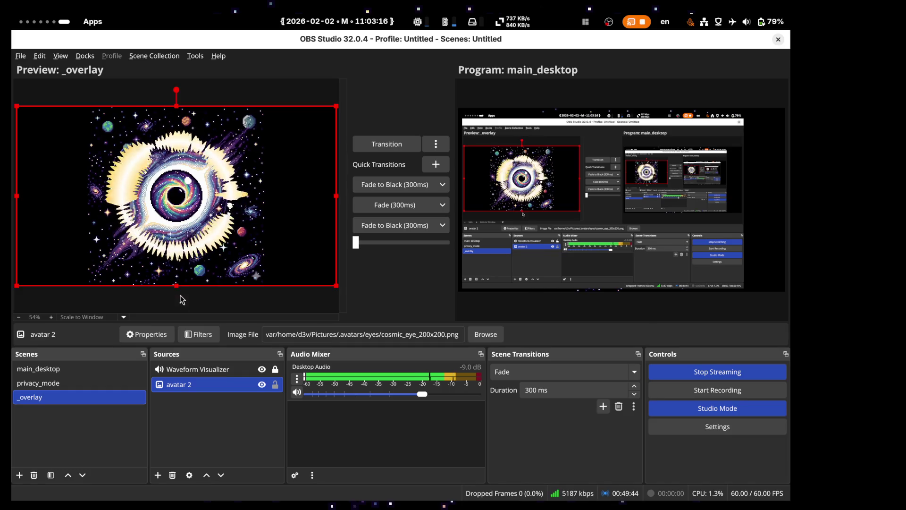
right_click(95, 402)
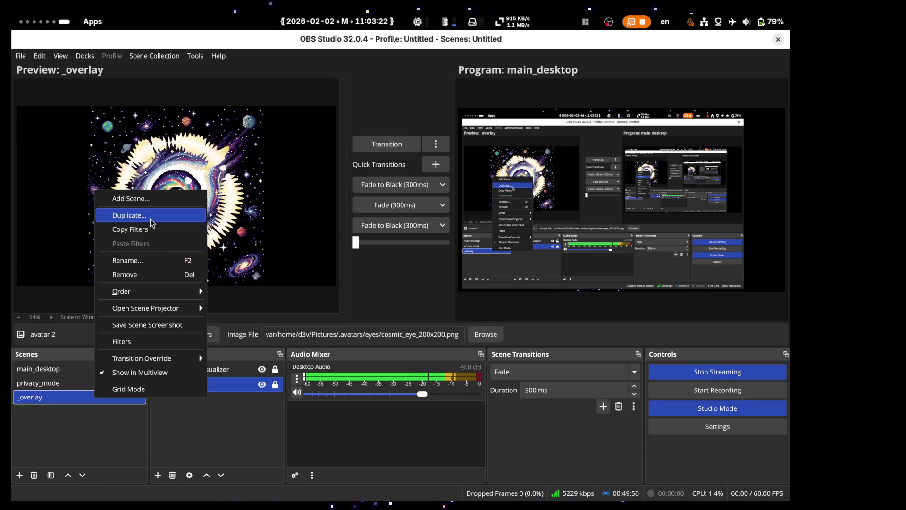
left_click(156, 341)
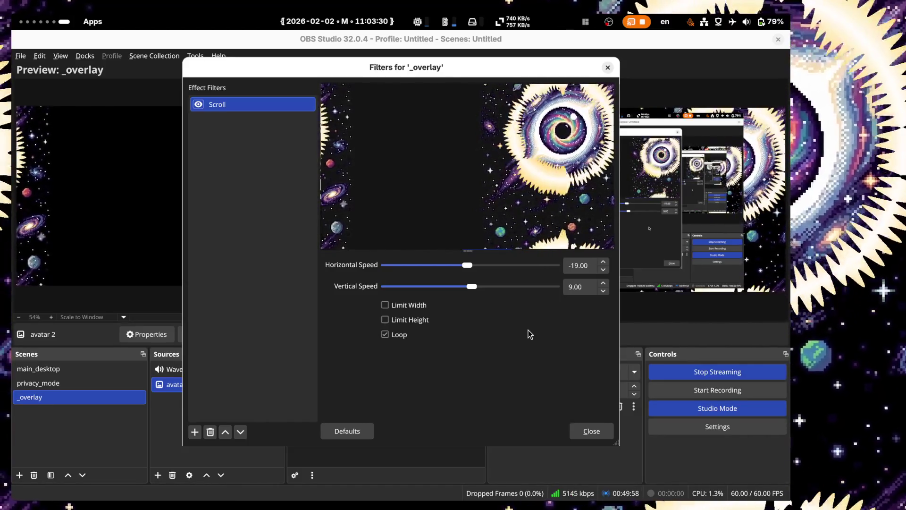
left_click(388, 337)
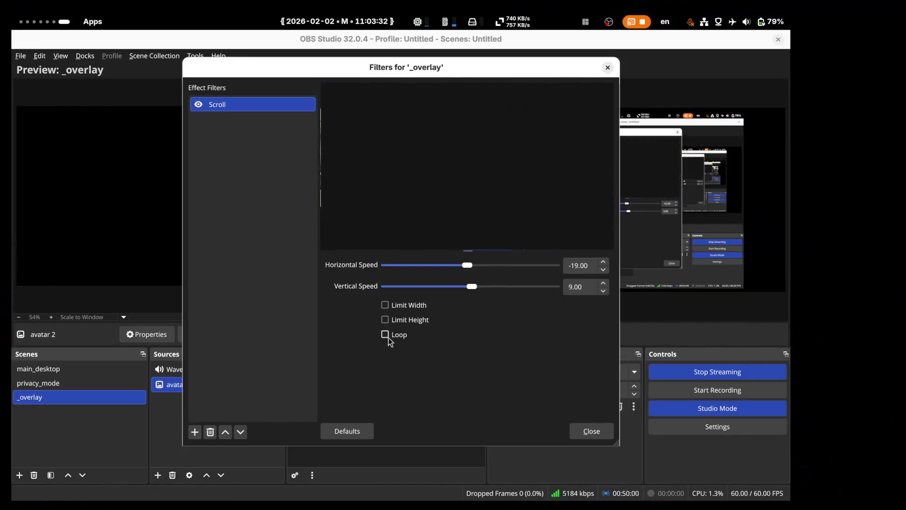
left_click(386, 336)
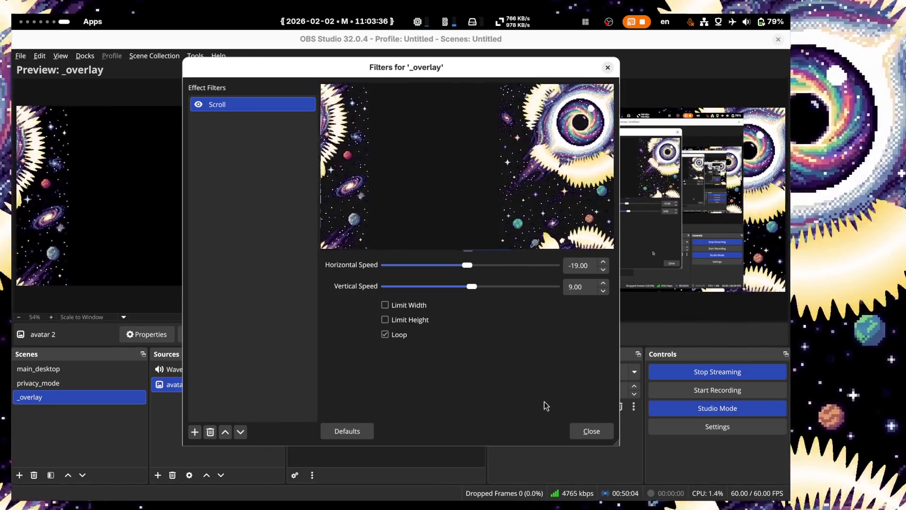
left_click(591, 431)
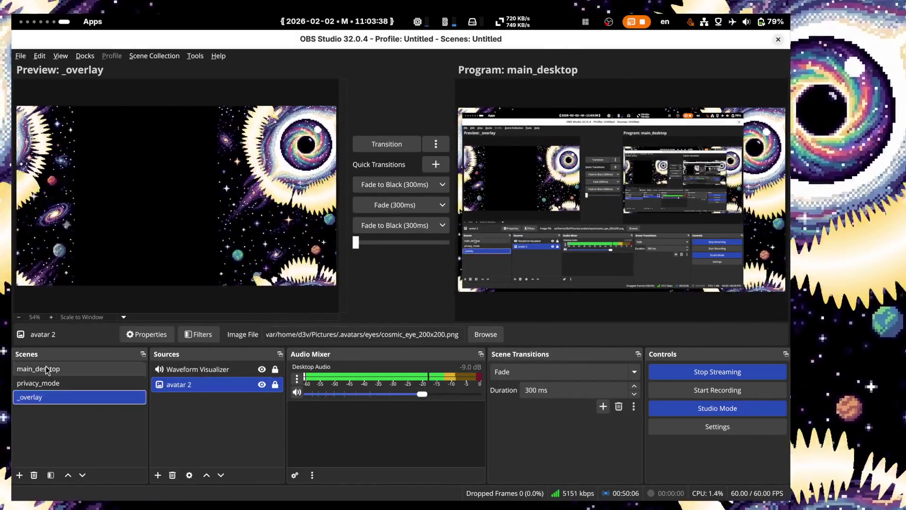
Preview main_desktop, return to _overlay, and look through avatar 2's context menu before dismissing it.
left_click(46, 369)
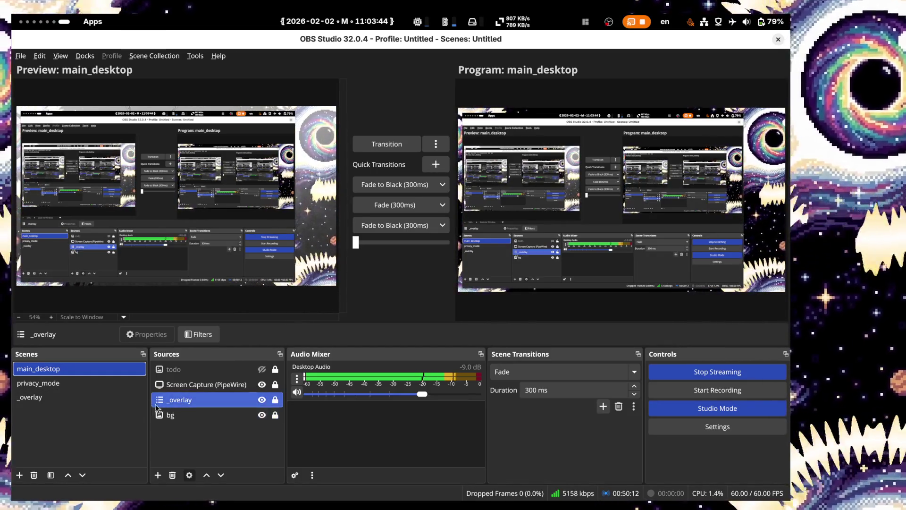
left_click(64, 398)
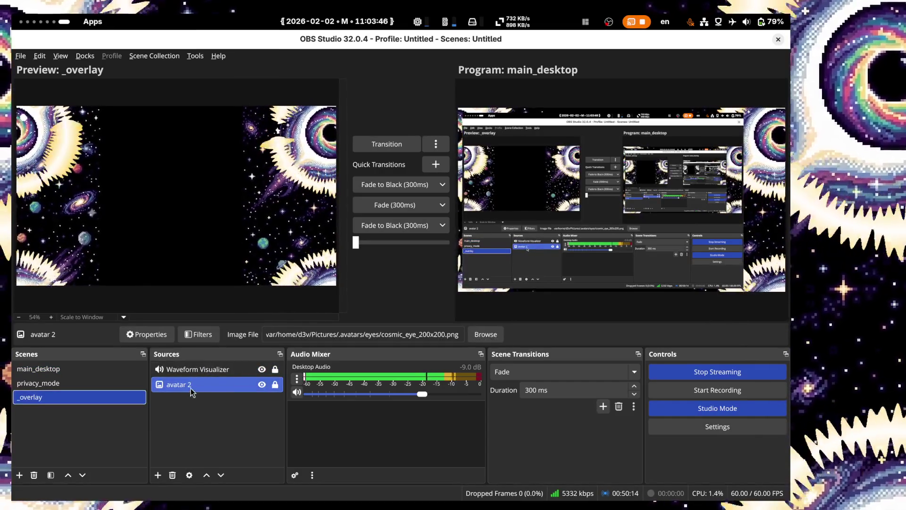
right_click(191, 388)
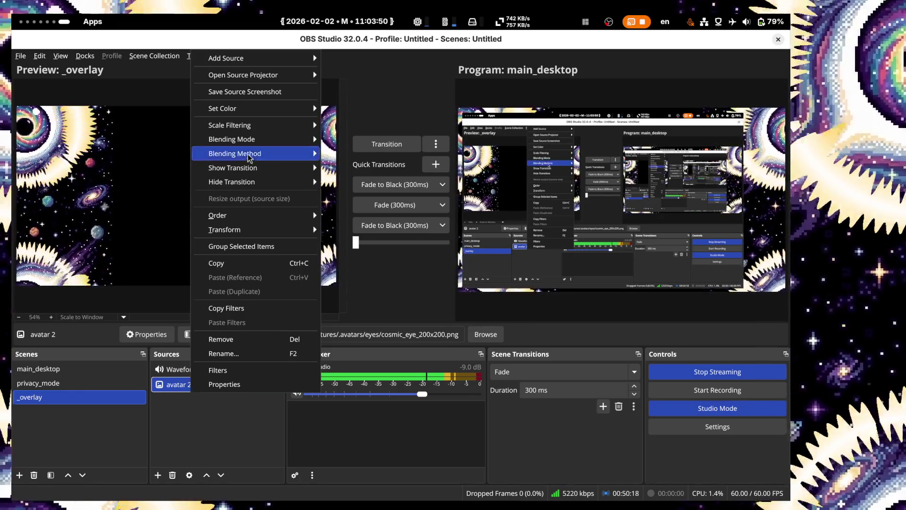
mouse_move(255, 140)
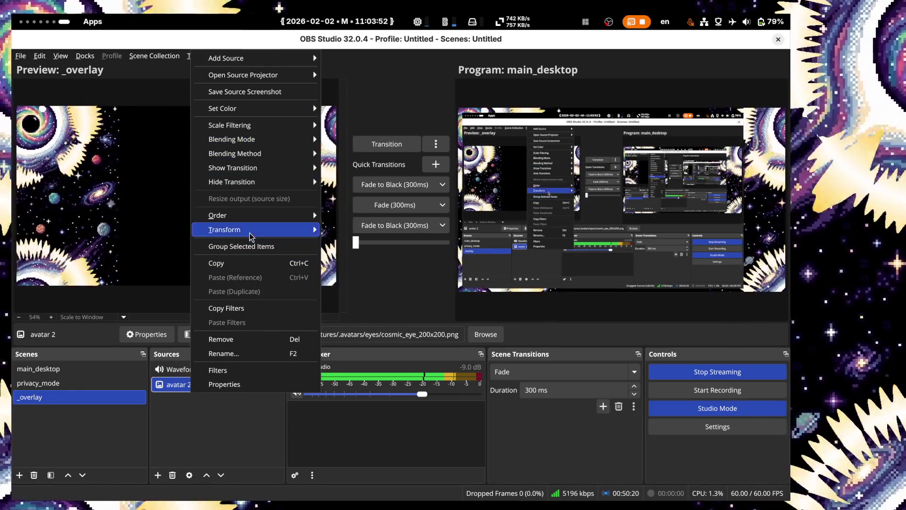
mouse_move(250, 236)
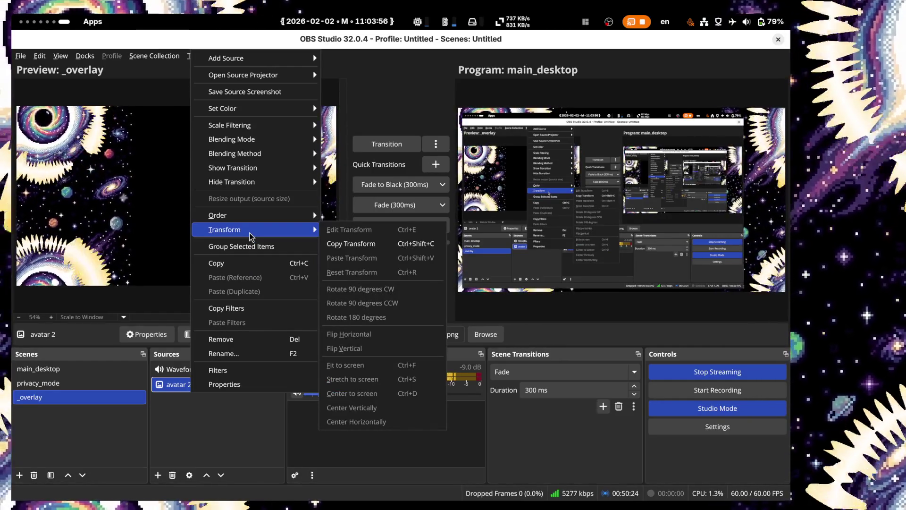
mouse_move(262, 113)
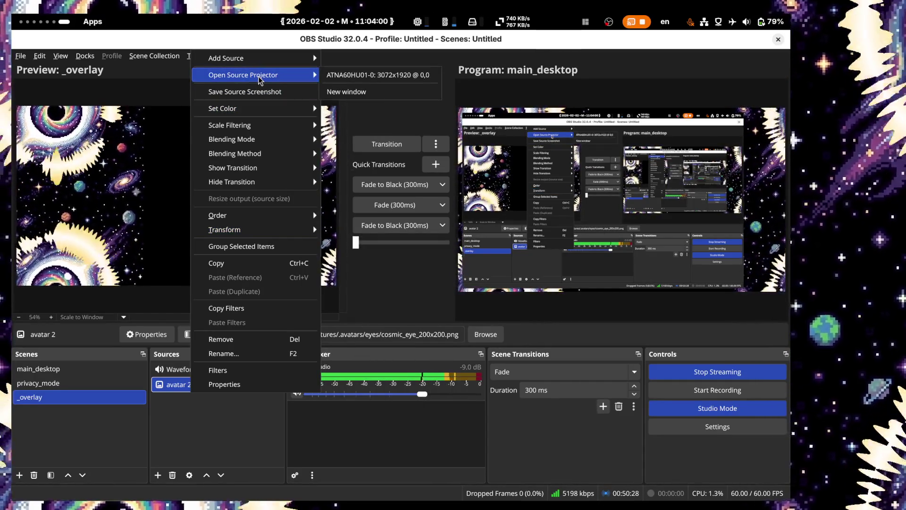
mouse_move(255, 64)
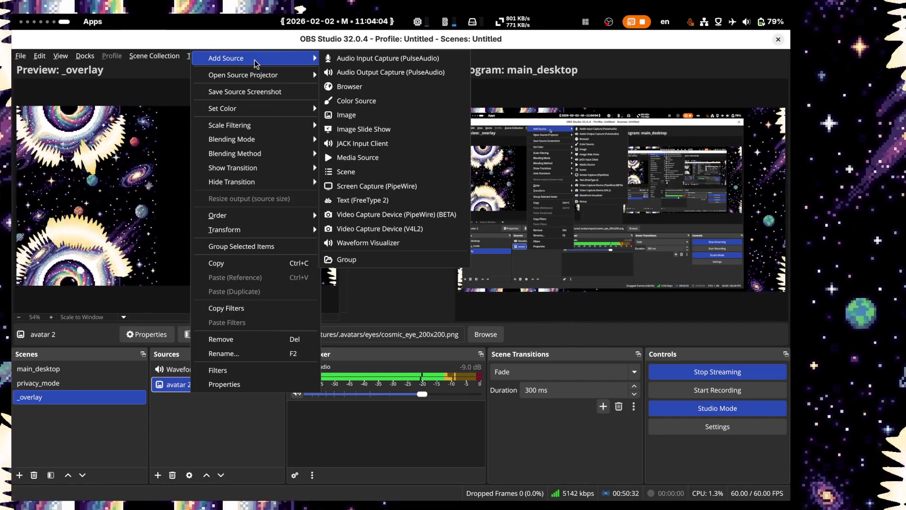
left_click(193, 438)
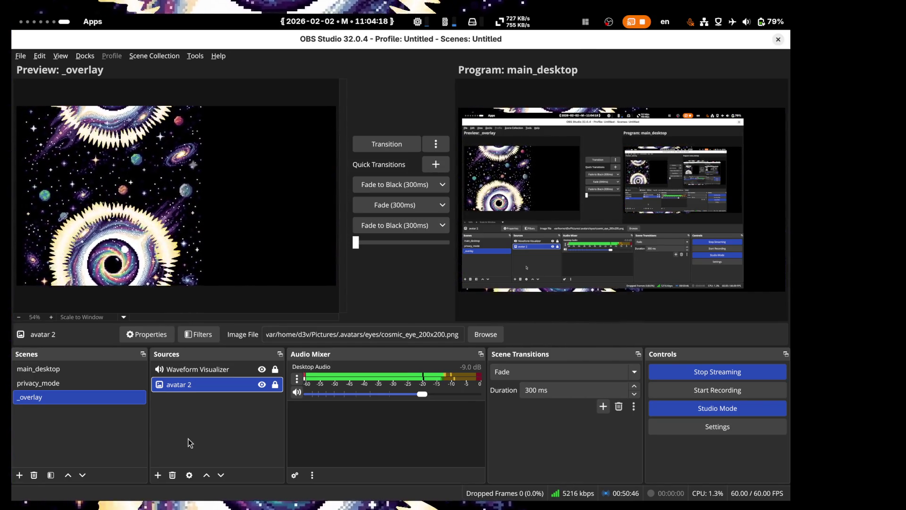
Look over the _overlay scene's context menu twice, then preview the main_desktop scene.
right_click(47, 398)
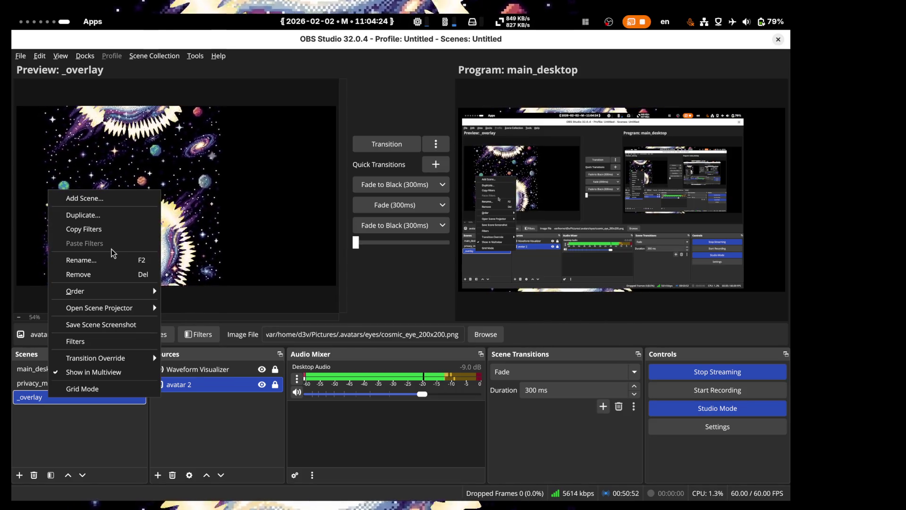
left_click(94, 337)
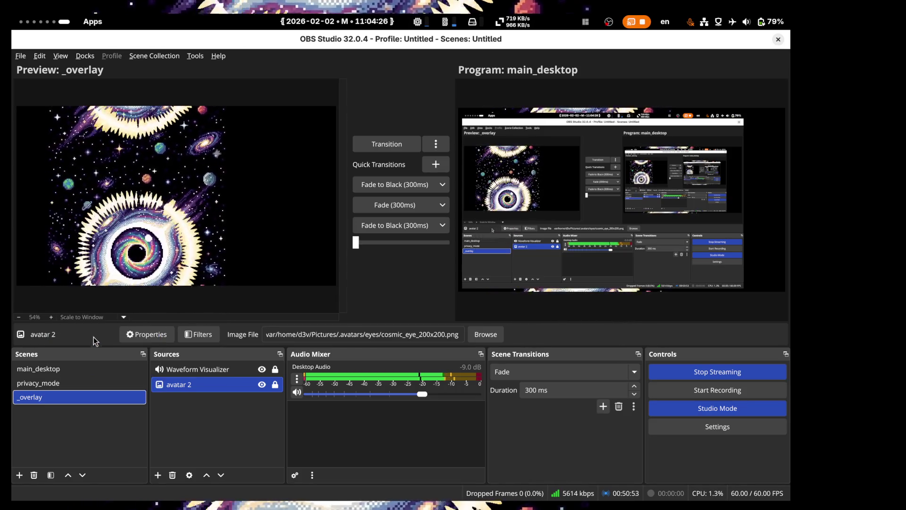
right_click(56, 398)
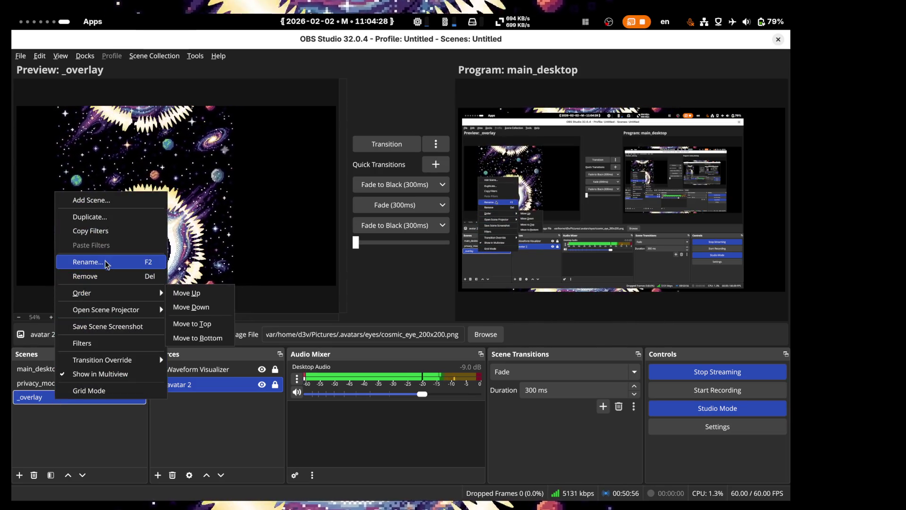
left_click(98, 454)
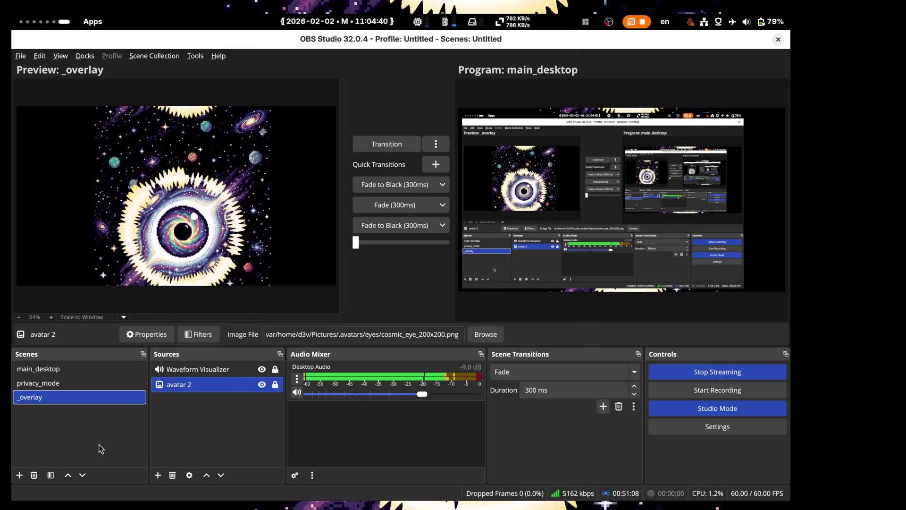
left_click(67, 371)
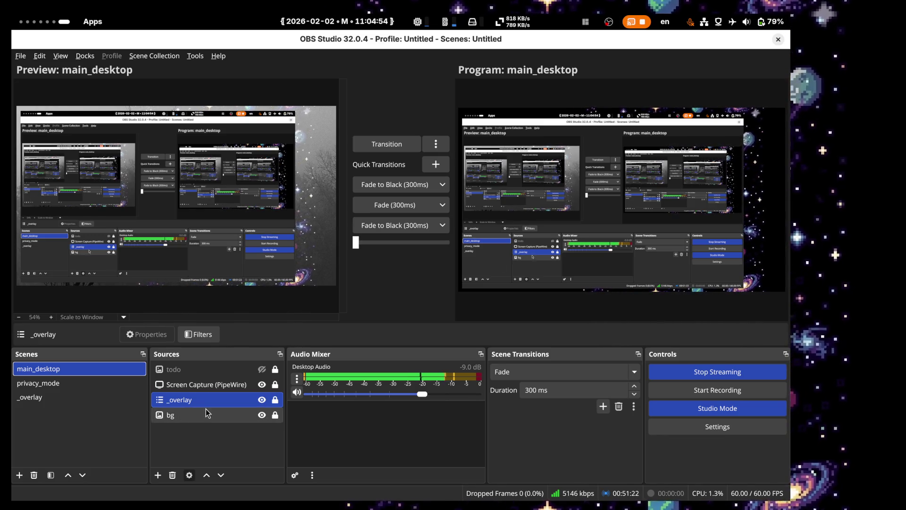
Hide the bg image source in main_desktop so the overlay shows through.
left_click(261, 415)
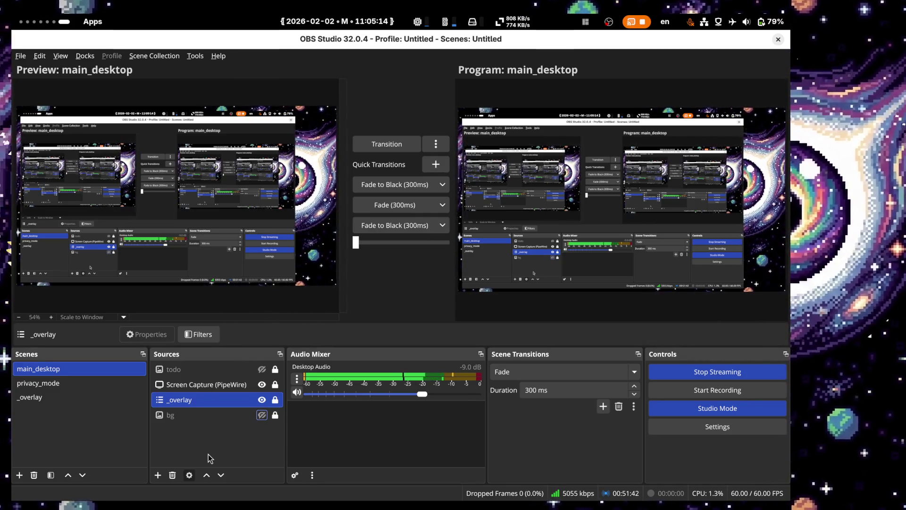
right_click(46, 400)
Set the _overlay Scroll filter's vertical speed to 0.00 and close the filters.
left_click(89, 342)
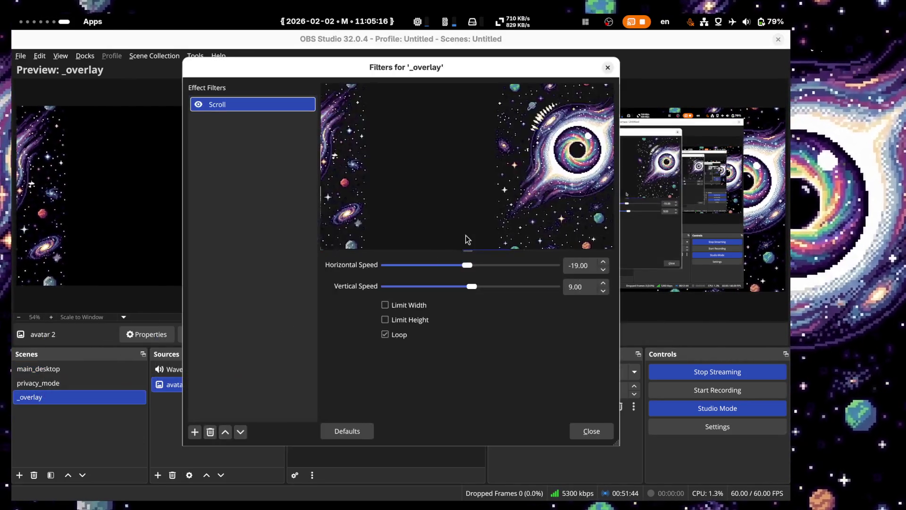
left_click_drag(471, 287, 470, 286)
double_click(603, 291)
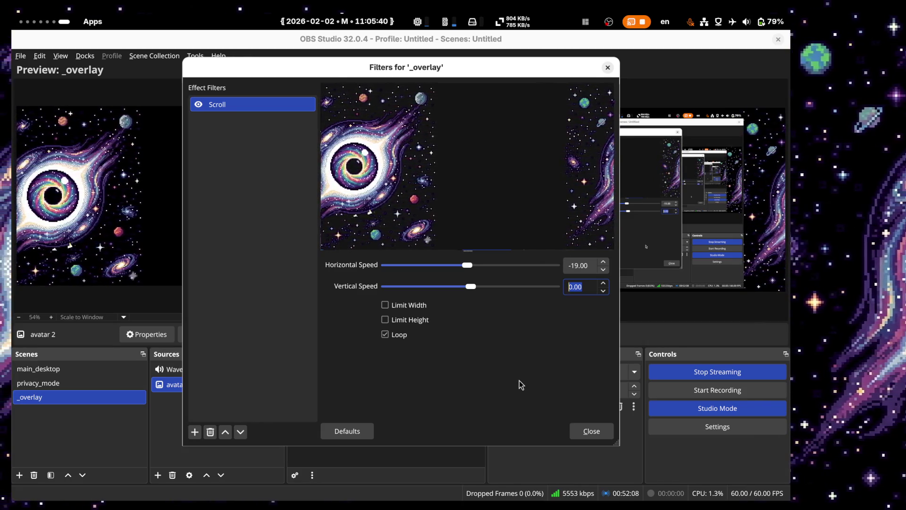
left_click(586, 431)
left_click(64, 368)
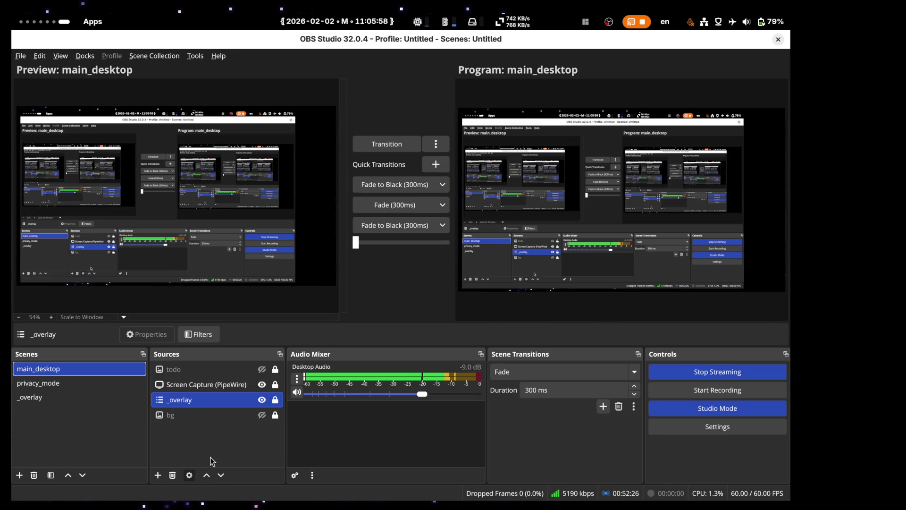
left_click(46, 399)
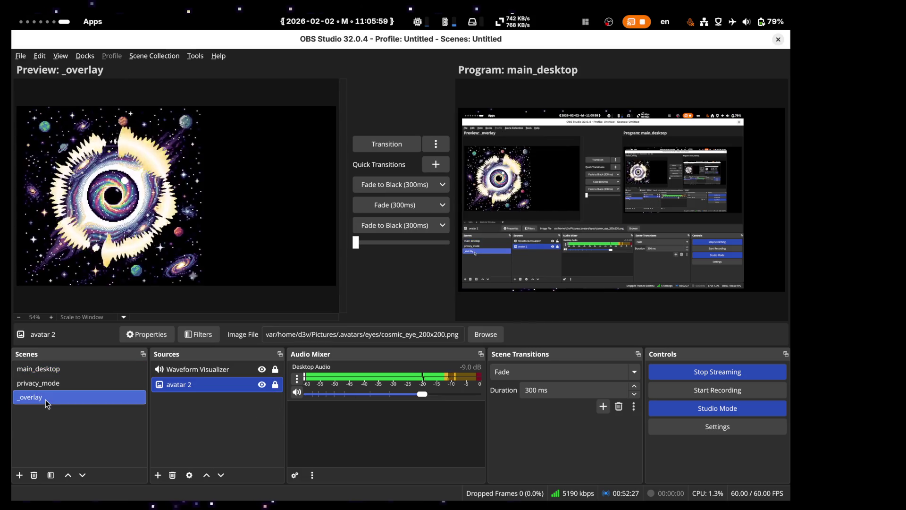
left_click(199, 386)
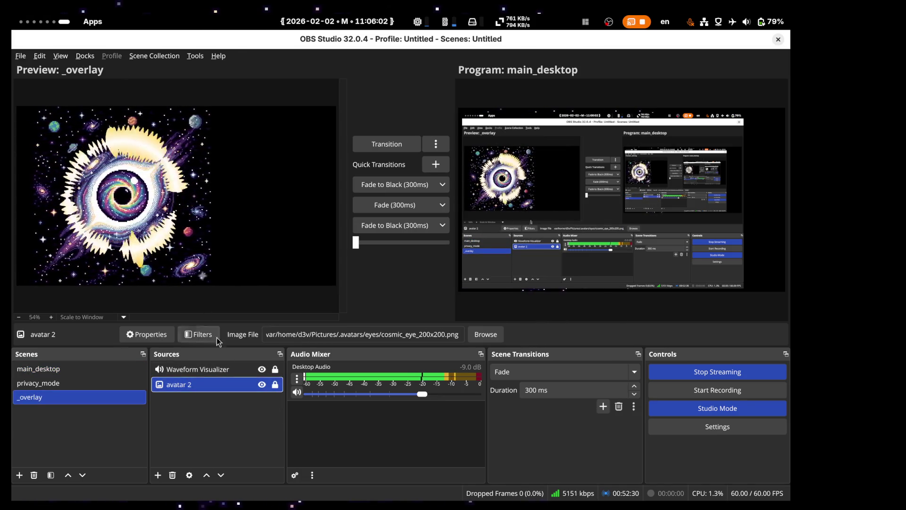
left_click(275, 384)
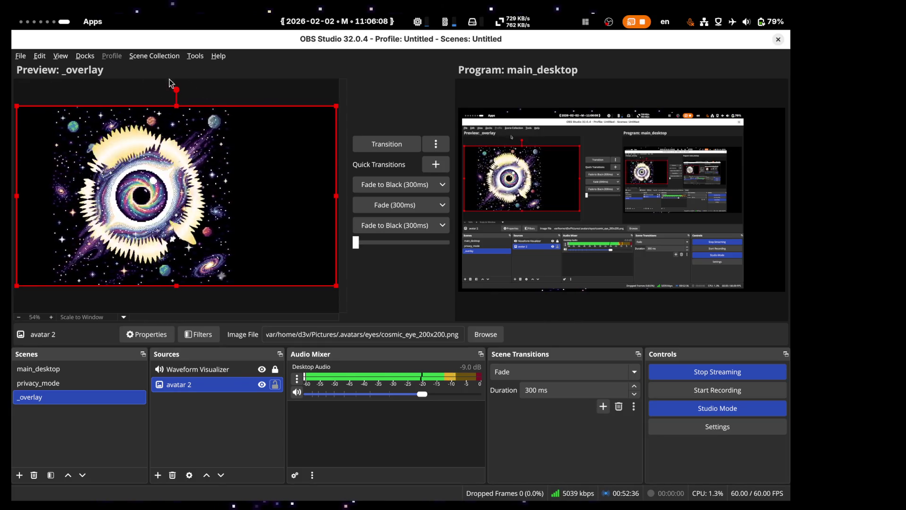
right_click(214, 90)
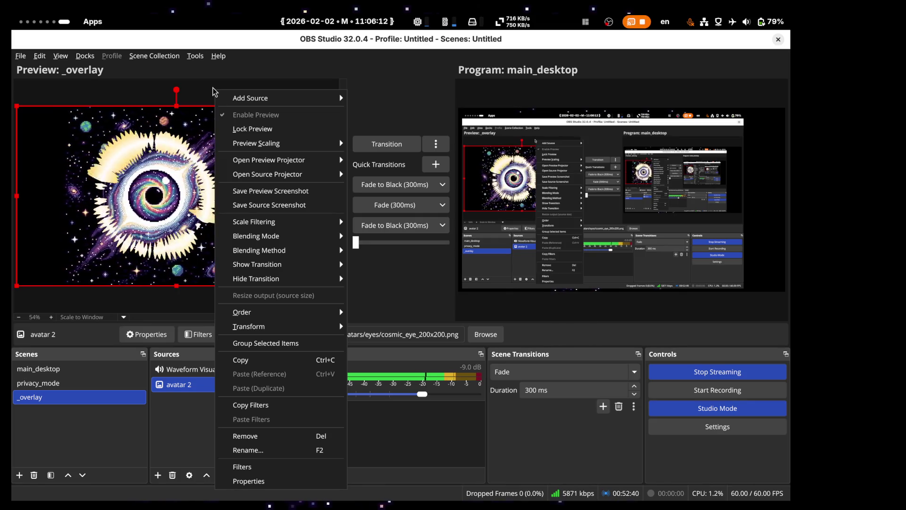
key("Escape")
left_click(59, 57)
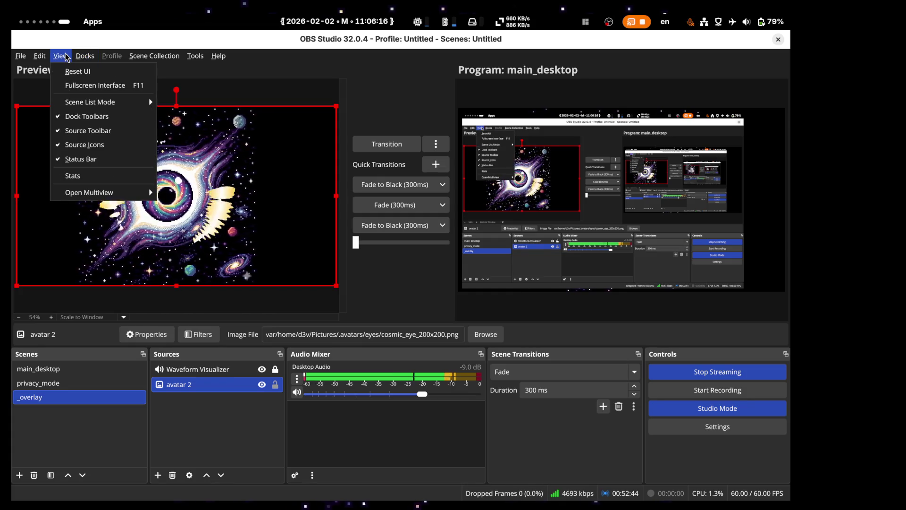
left_click(49, 15)
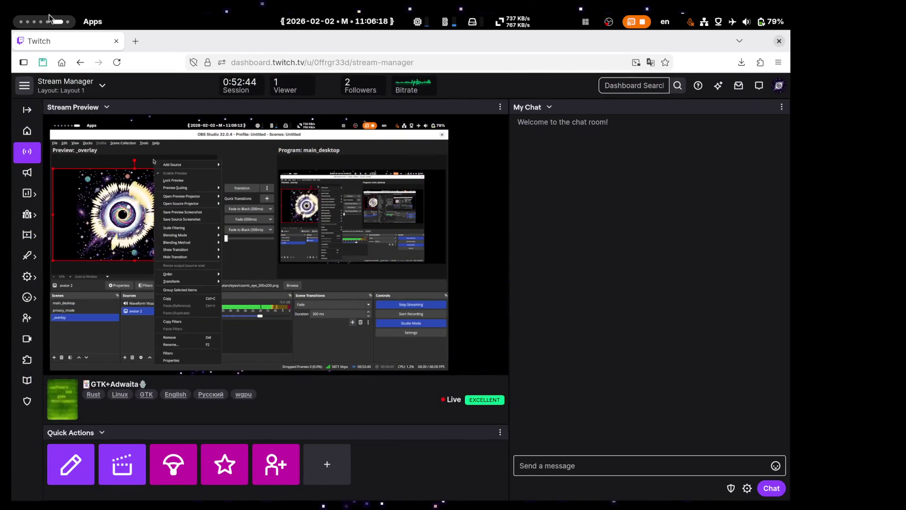
left_click(49, 15)
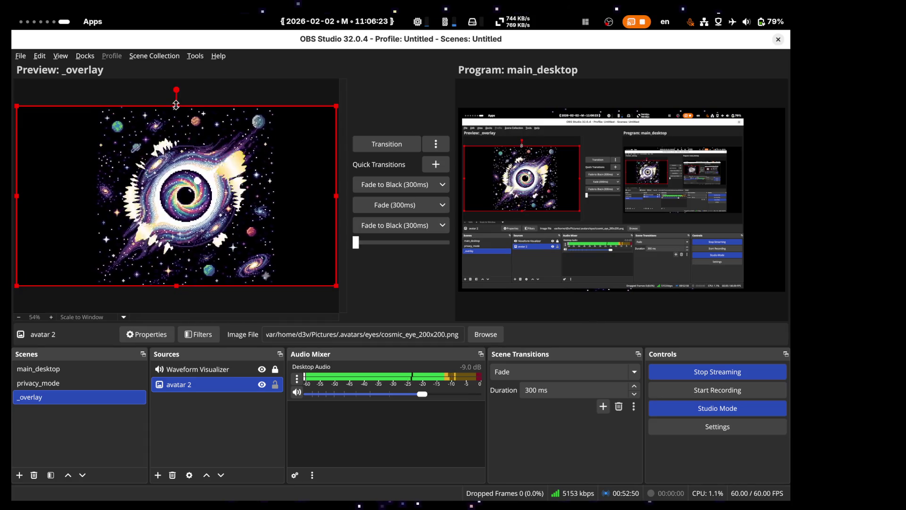
left_click_drag(176, 105, 173, 78)
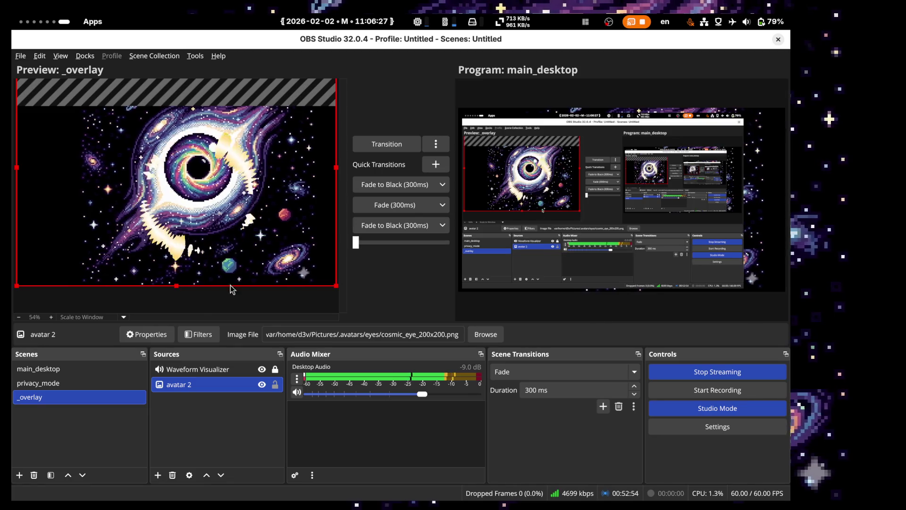
Drag avatar 2's bottom edge down past the canvas bottom and fine-tune its position.
left_click_drag(175, 284, 179, 309)
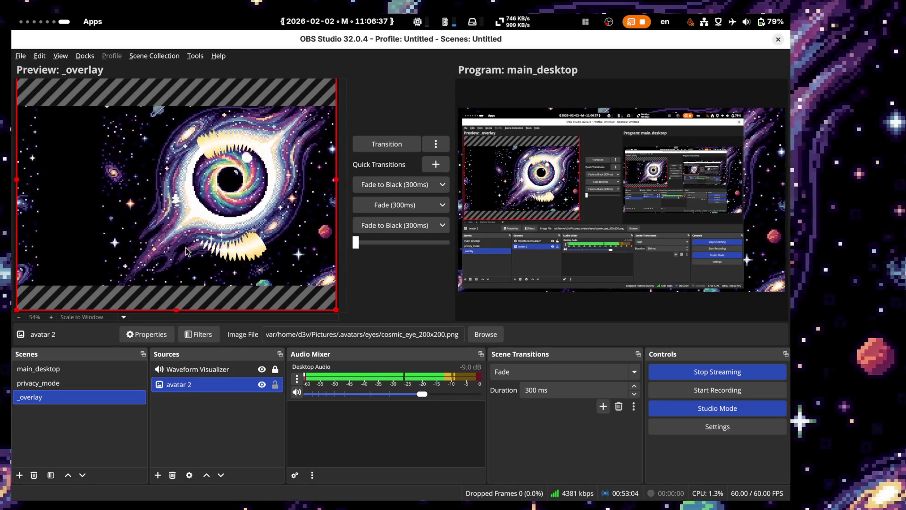
left_click_drag(177, 310, 178, 311)
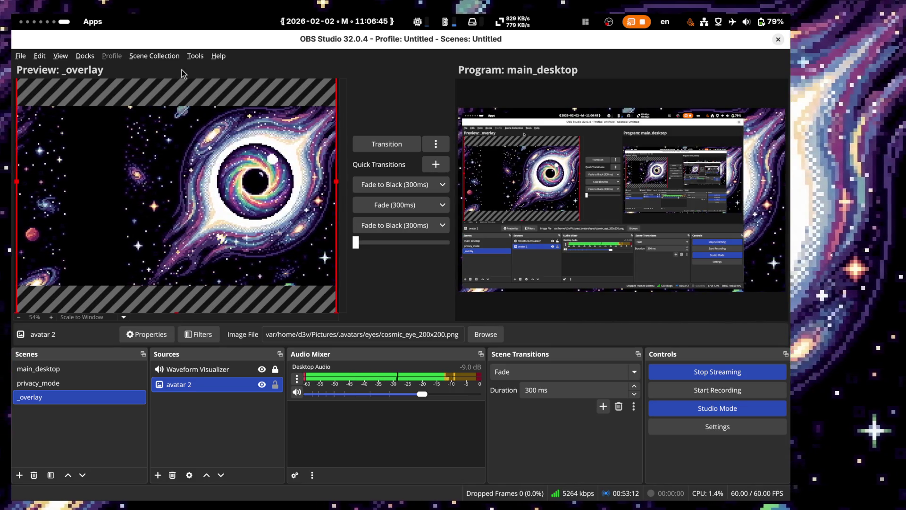
left_click(68, 60)
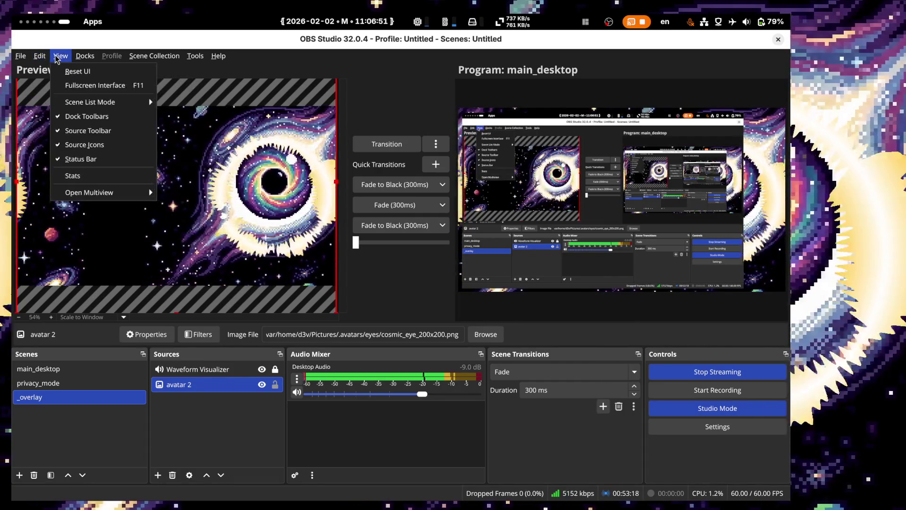
left_click(55, 55)
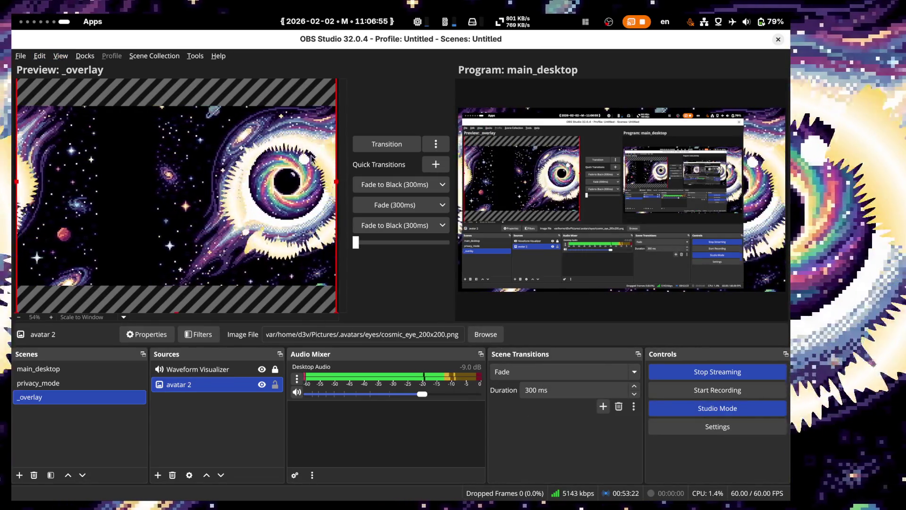
right_click(161, 202)
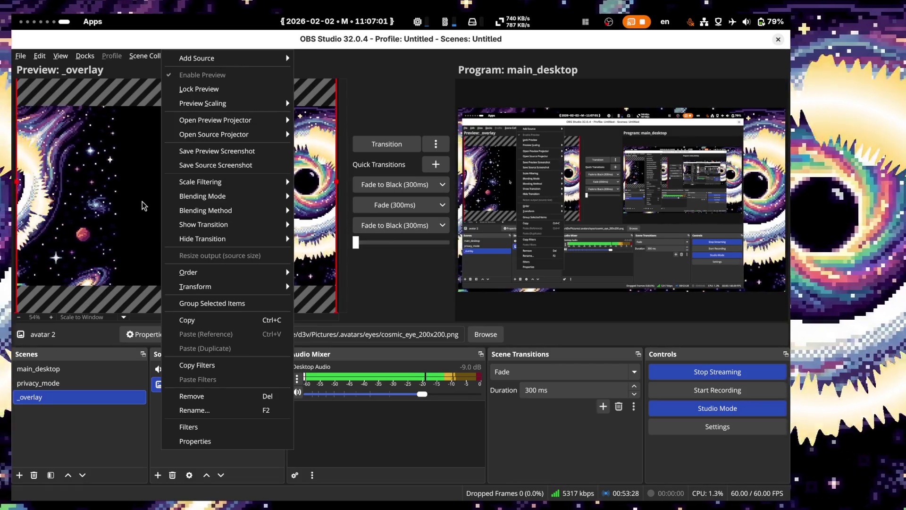
left_click(128, 188)
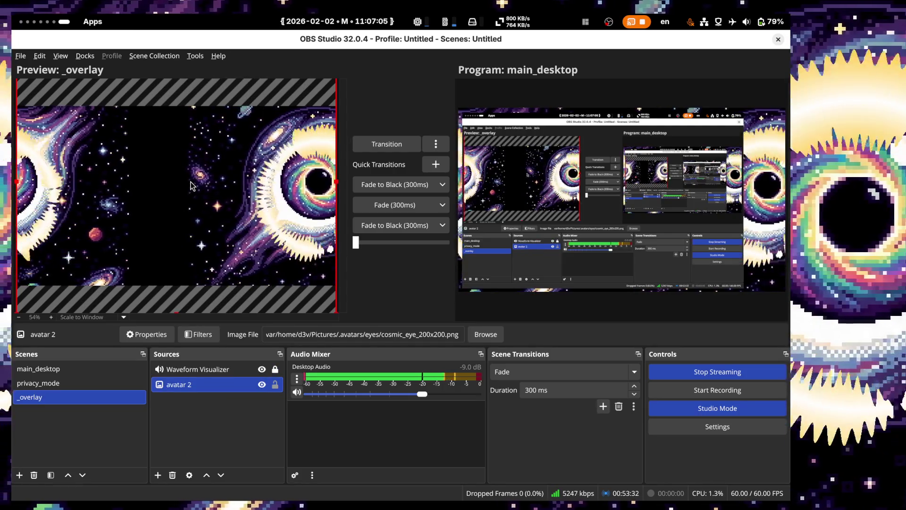
left_click(178, 368)
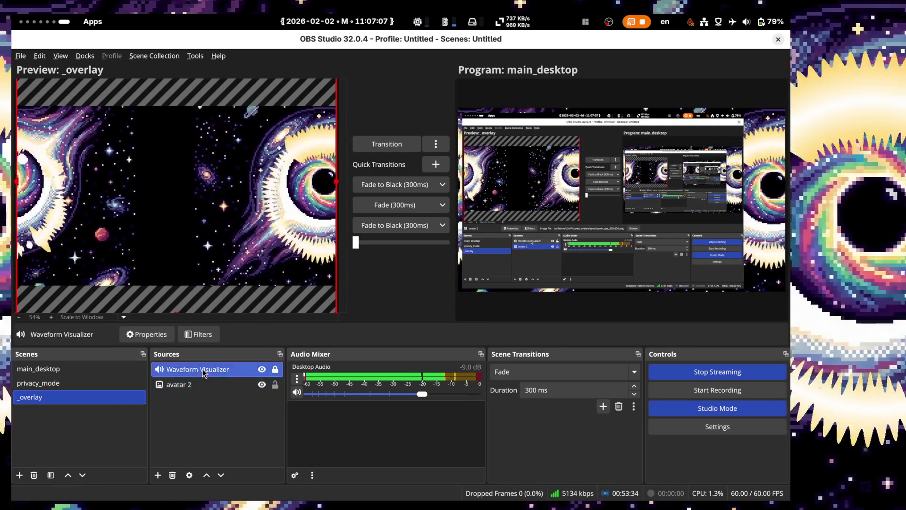
Stretch the Waveform Visualizer past the canvas top and bottom, then lock it in Sources.
left_click(205, 176)
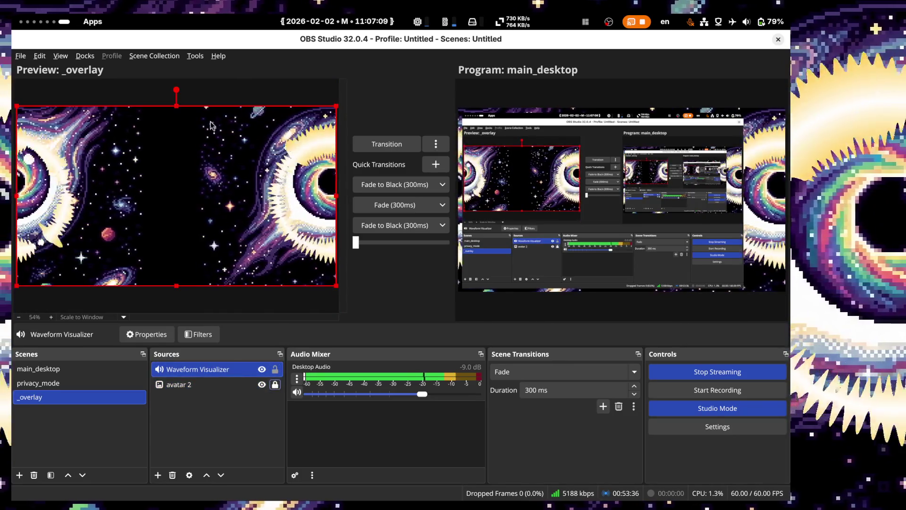
left_click_drag(175, 106, 176, 76)
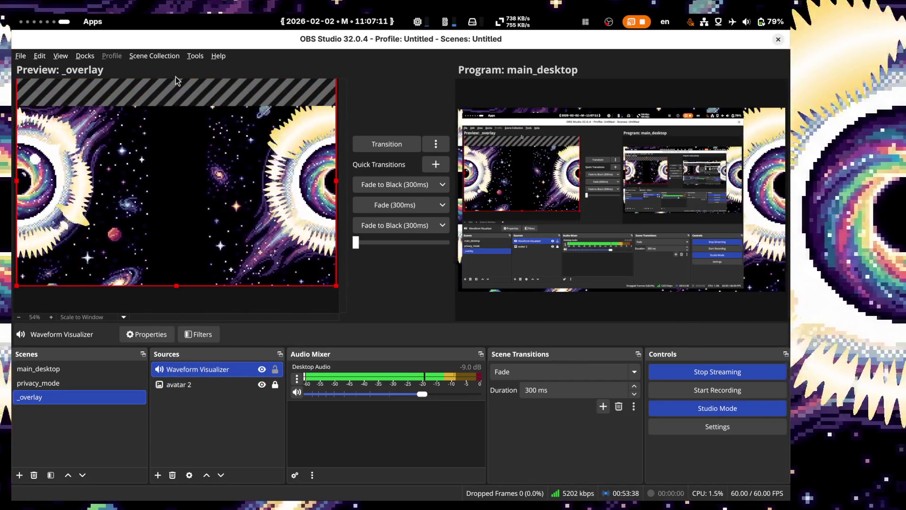
left_click_drag(176, 285, 176, 293)
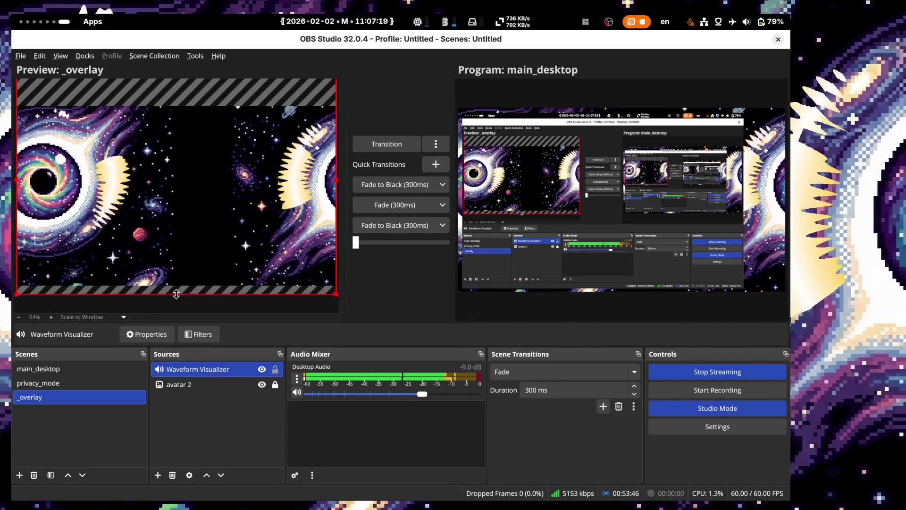
left_click_drag(176, 292, 176, 300)
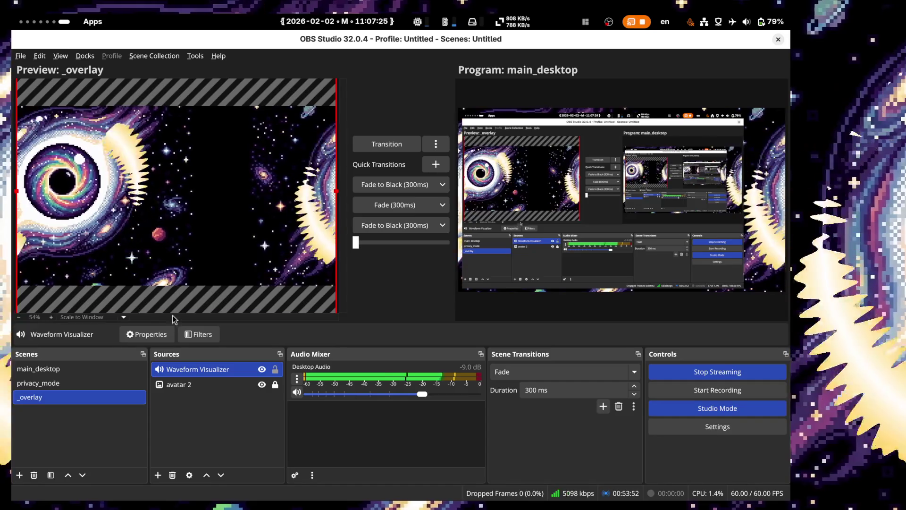
left_click_drag(173, 304, 175, 294)
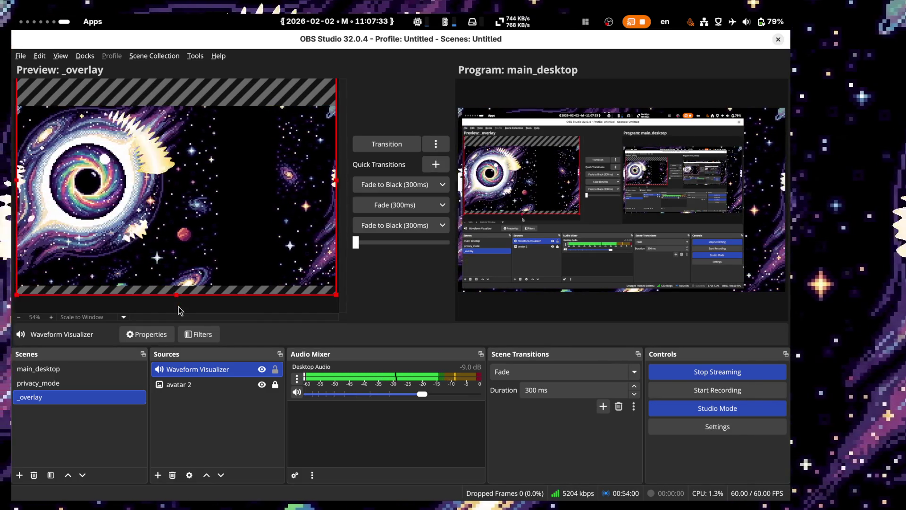
left_click(276, 369)
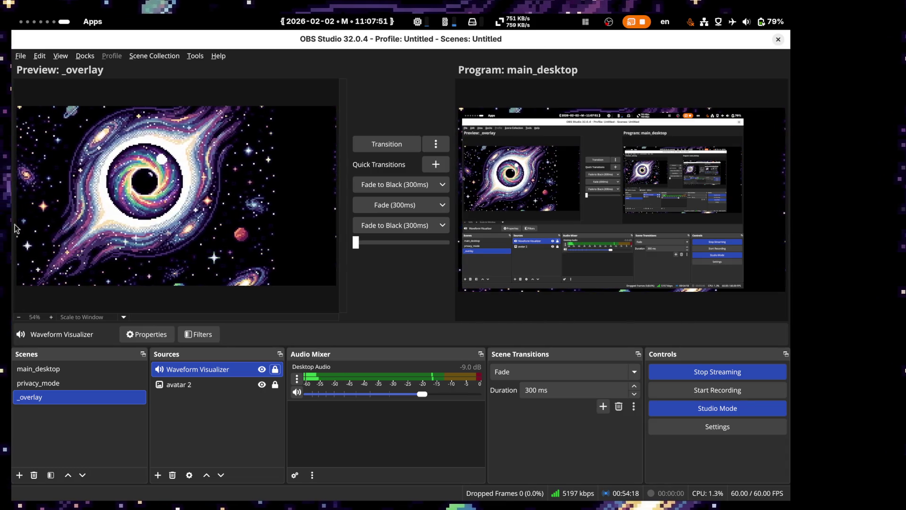
left_click(42, 368)
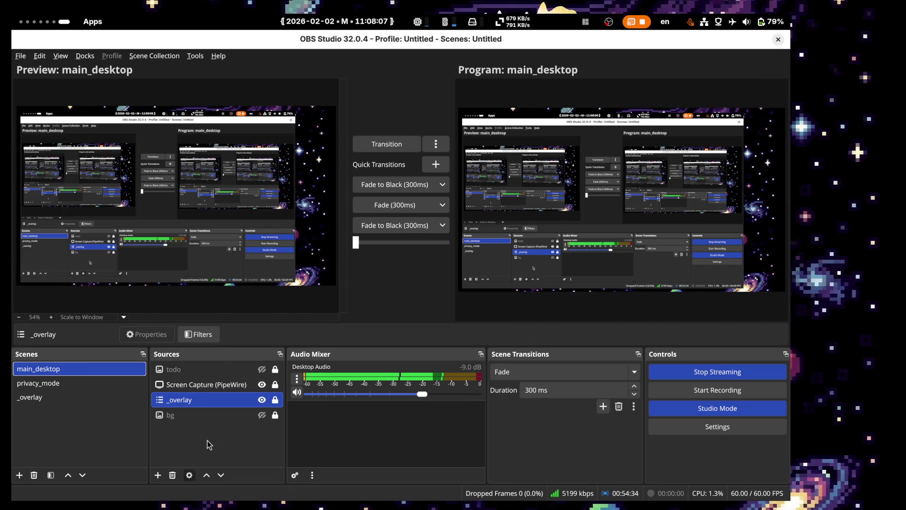
Switch over to the Twitch Stream Manager in the browser.
left_click(32, 15)
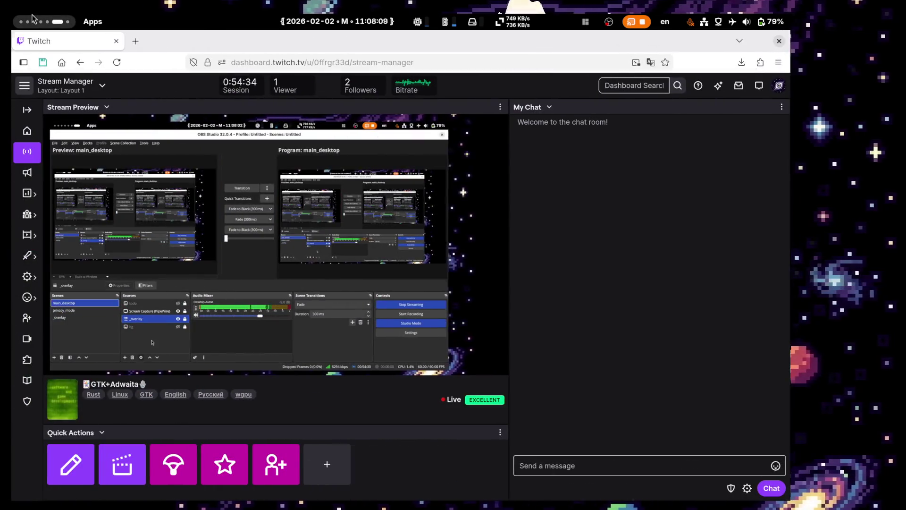
scroll(32, 15, "down", 1)
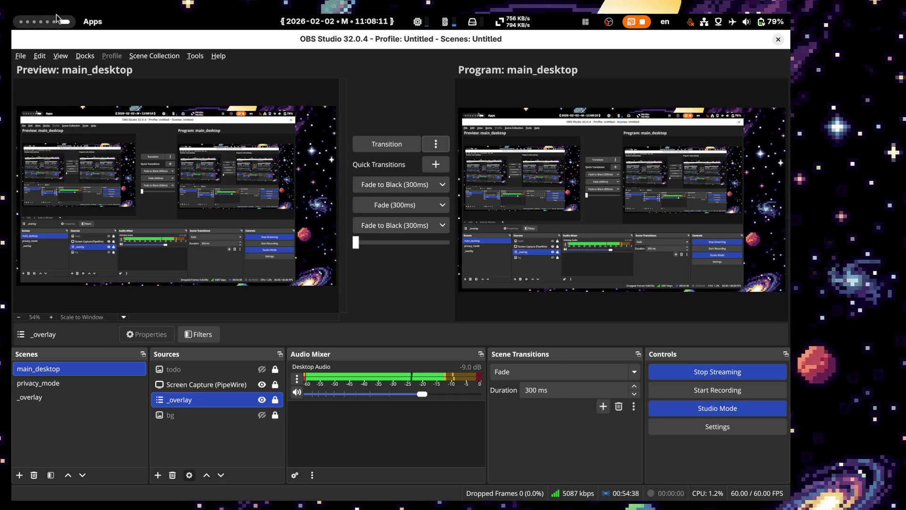
scroll(55, 15, "up", 1)
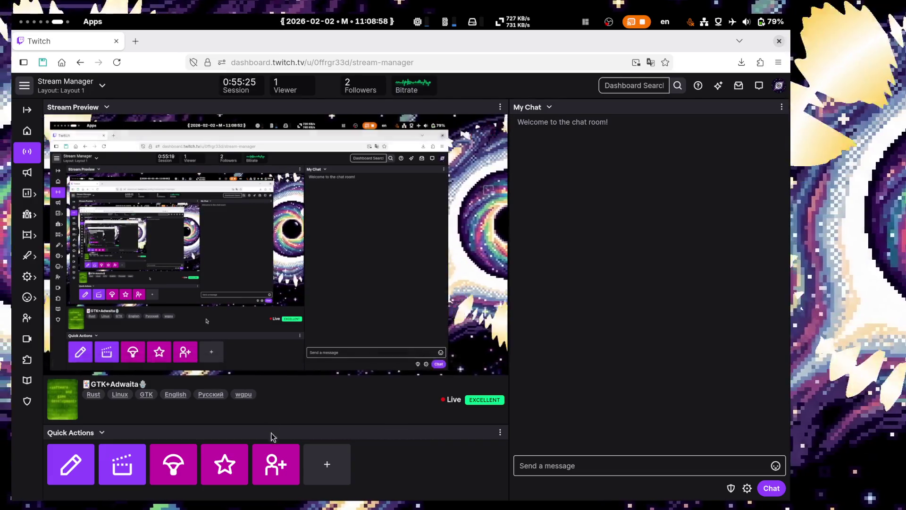
key("alt+Tab")
Preview the _overlay scene and review avatar 2's Chroma Key filter without changing it.
left_click(68, 399)
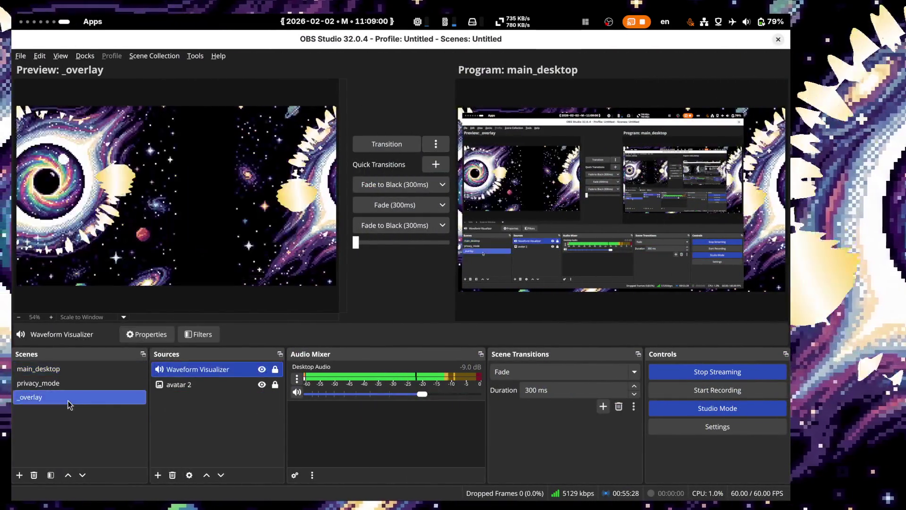
left_click(204, 386)
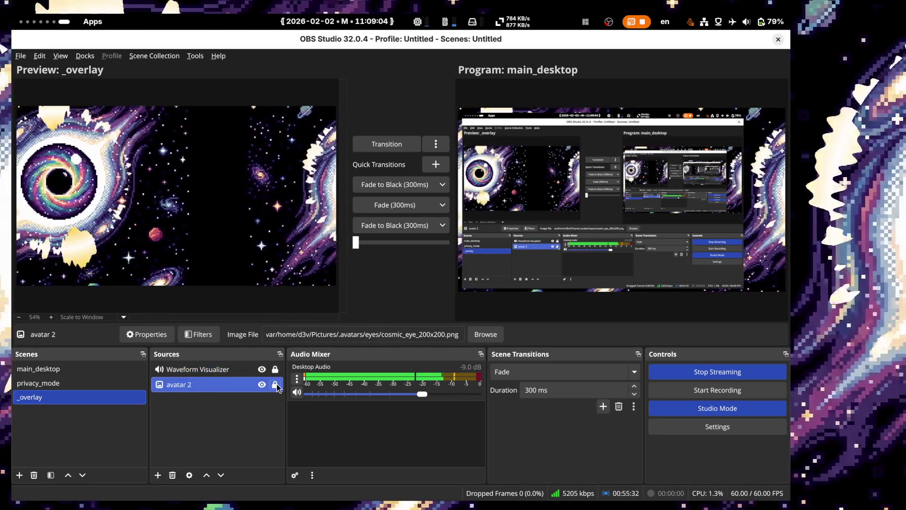
left_click(202, 339)
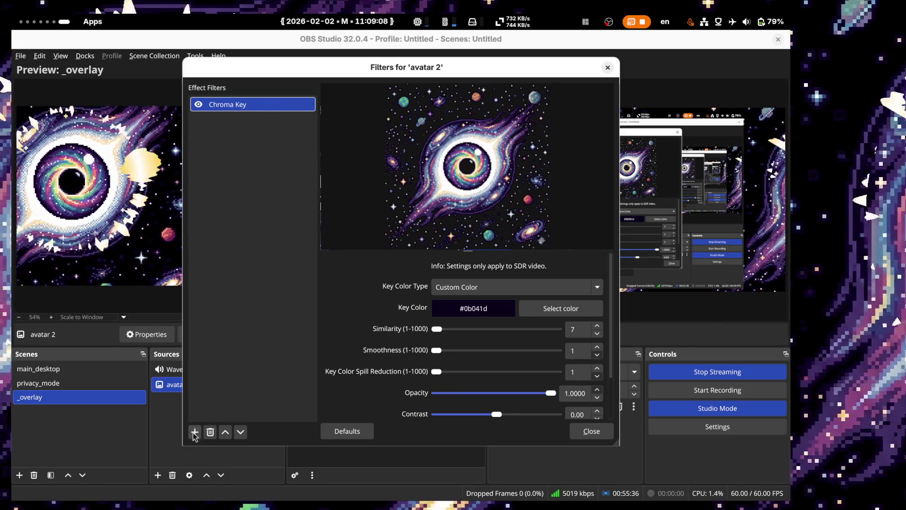
left_click(590, 431)
Review the Waveform Visualizer properties and cancel, leaving them unchanged.
left_click(198, 369)
left_click(152, 333)
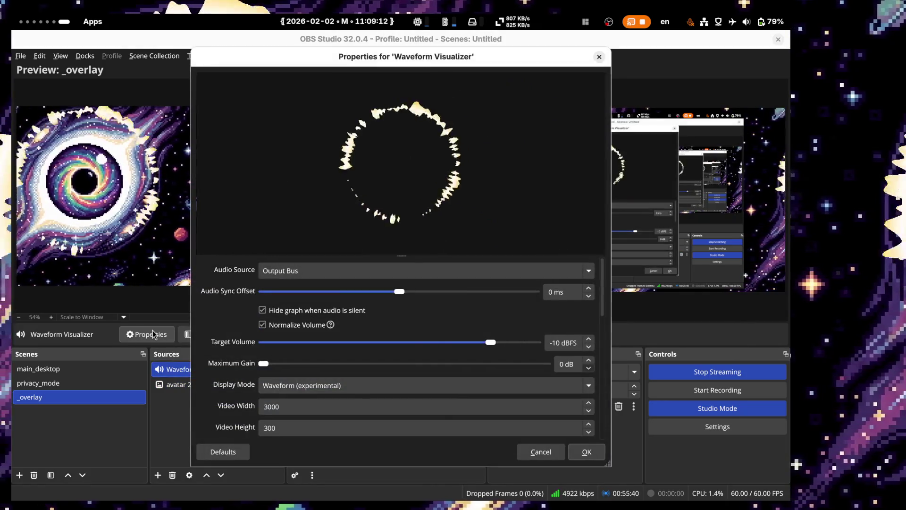
left_click(556, 457)
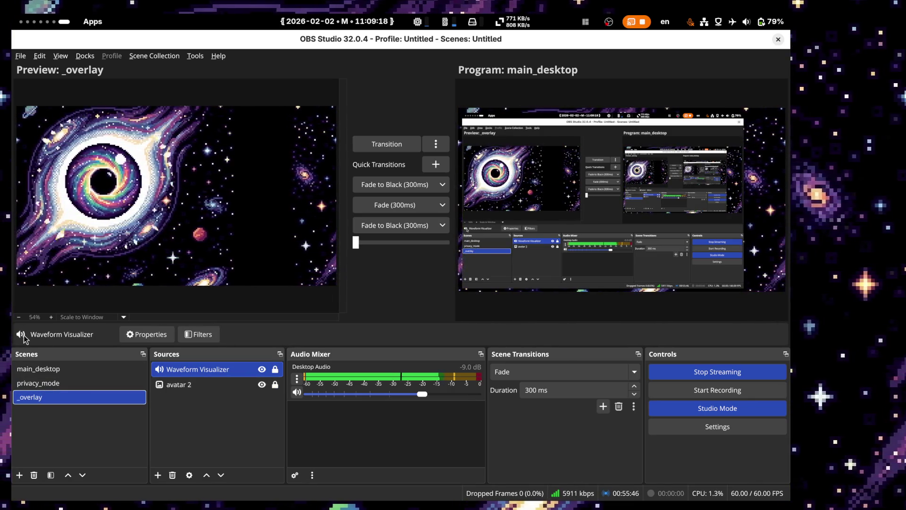
Unlock avatar 2 and set the preview scaling to Canvas (1920x1080).
left_click(199, 384)
left_click(275, 384)
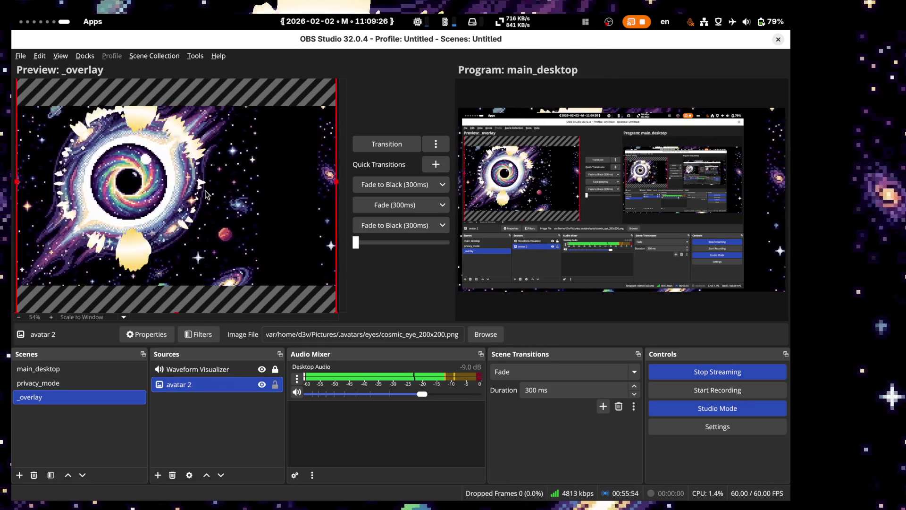
right_click(147, 92)
mouse_move(215, 228)
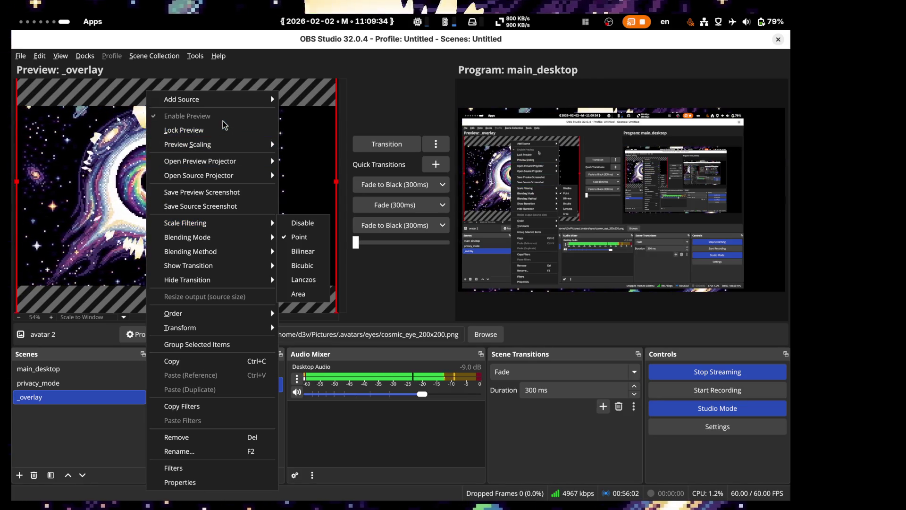
mouse_move(222, 145)
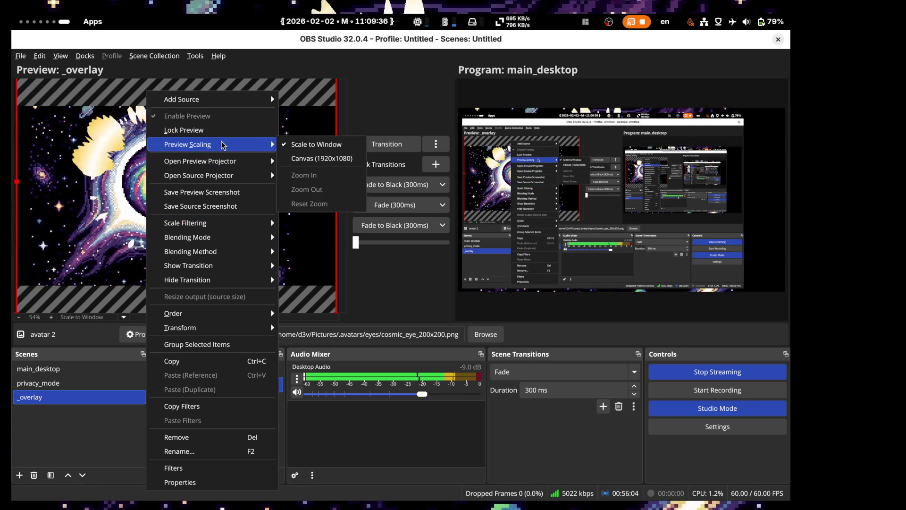
left_click(324, 159)
Zoom the preview out one step to 93% with Preview Scaling > Zoom Out.
left_click_drag(342, 185, 338, 107)
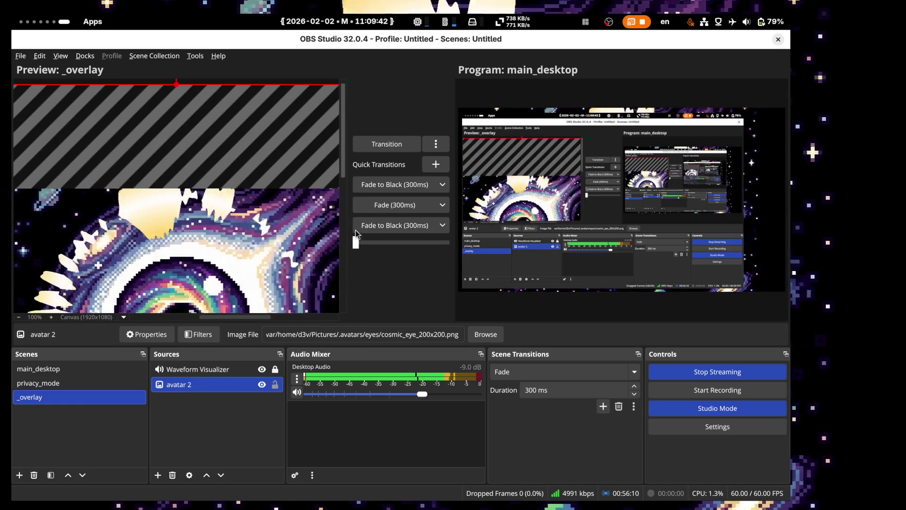
right_click(219, 102)
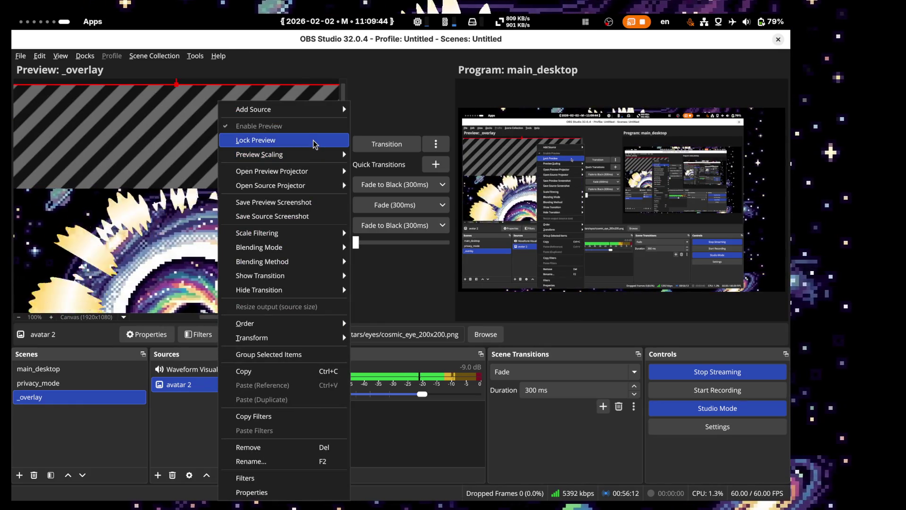
mouse_move(311, 158)
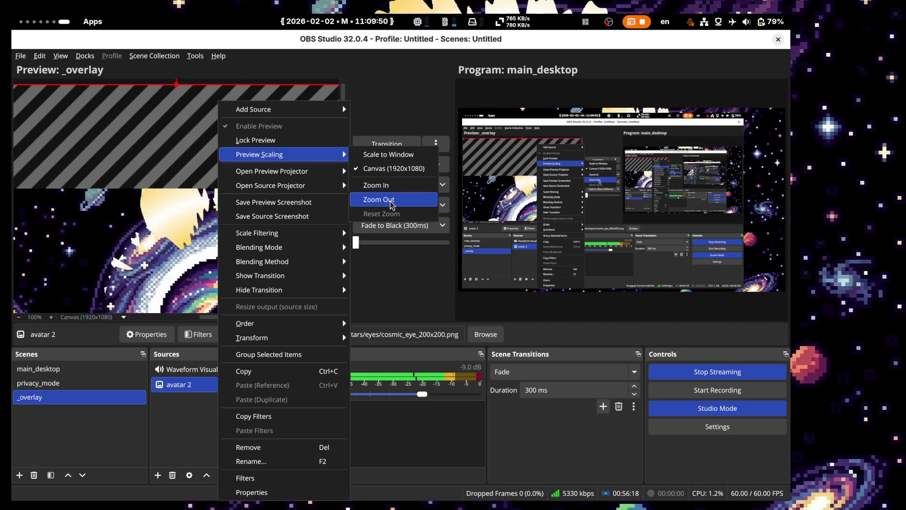
left_click(391, 205)
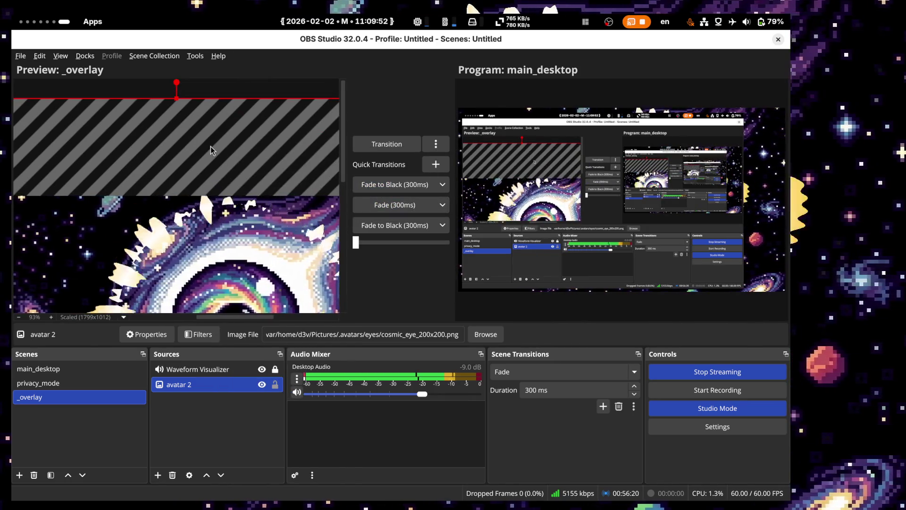
key("alt")
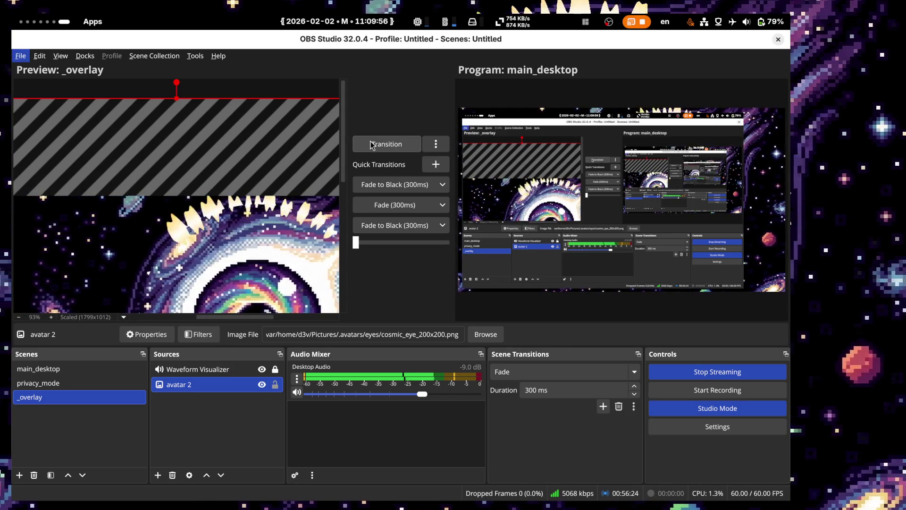
left_click(214, 135)
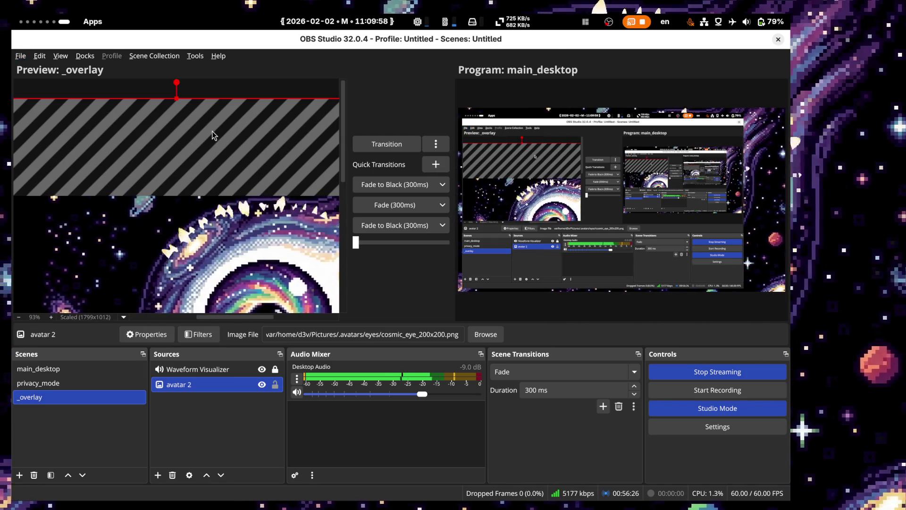
right_click(212, 131)
left_click(154, 141)
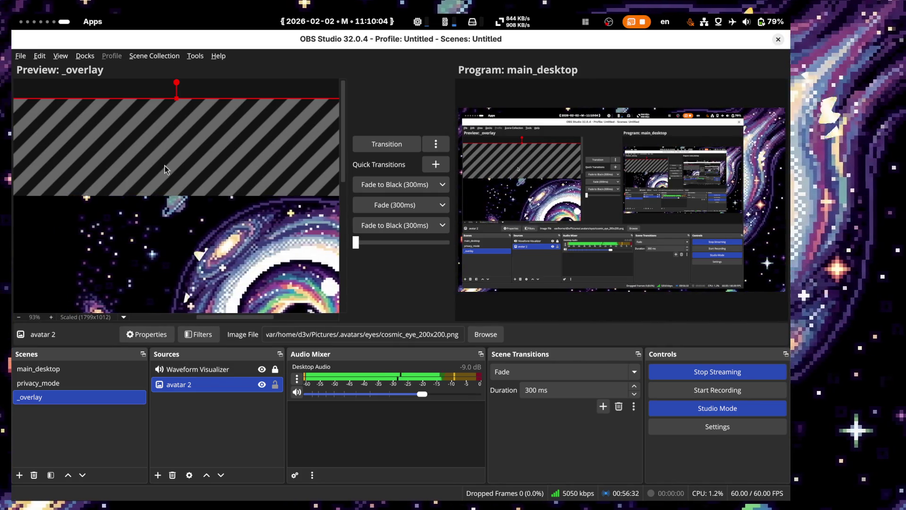
left_click(219, 57)
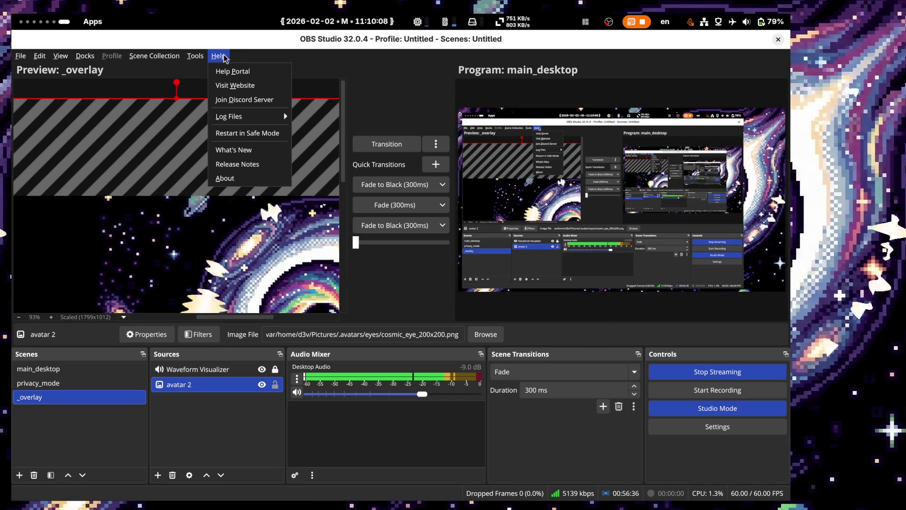
mouse_move(194, 57)
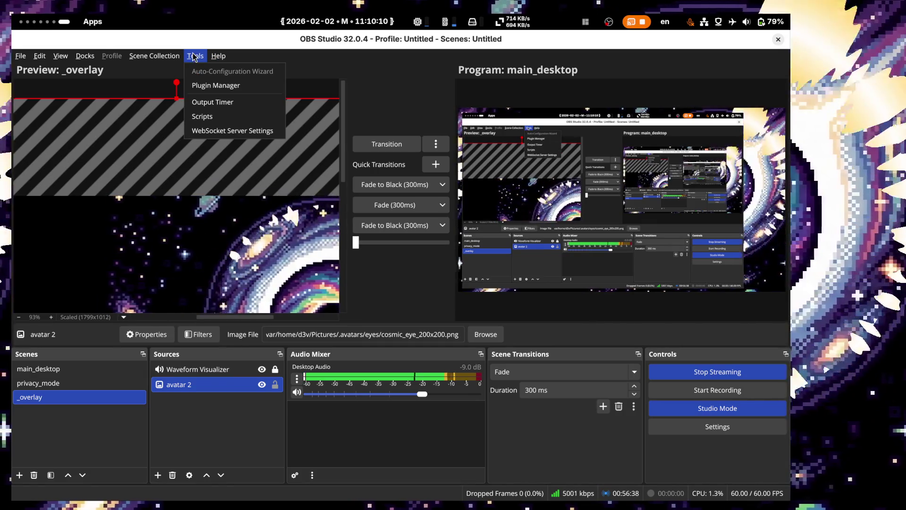
mouse_move(160, 57)
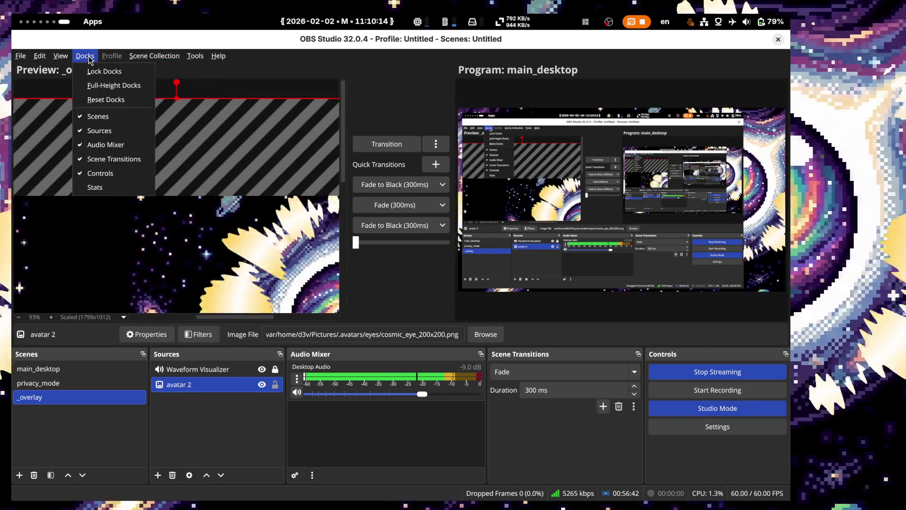
mouse_move(60, 57)
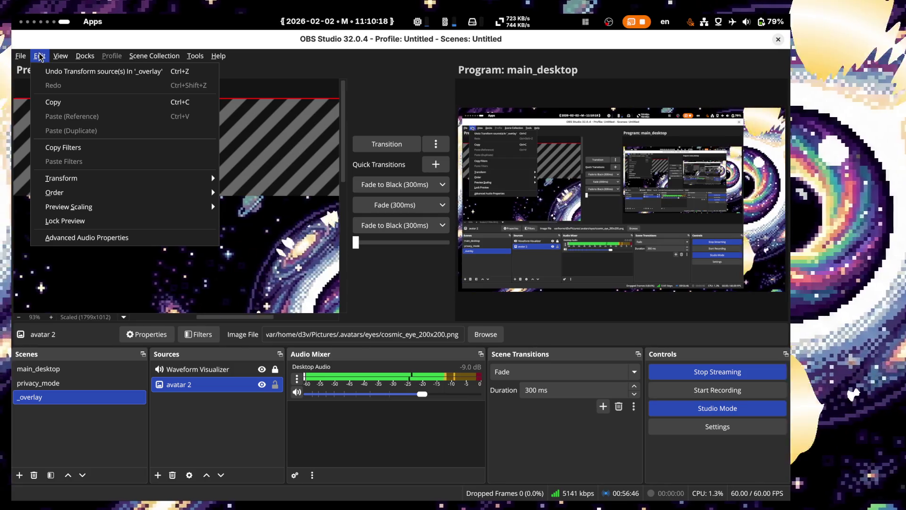
left_click(116, 239)
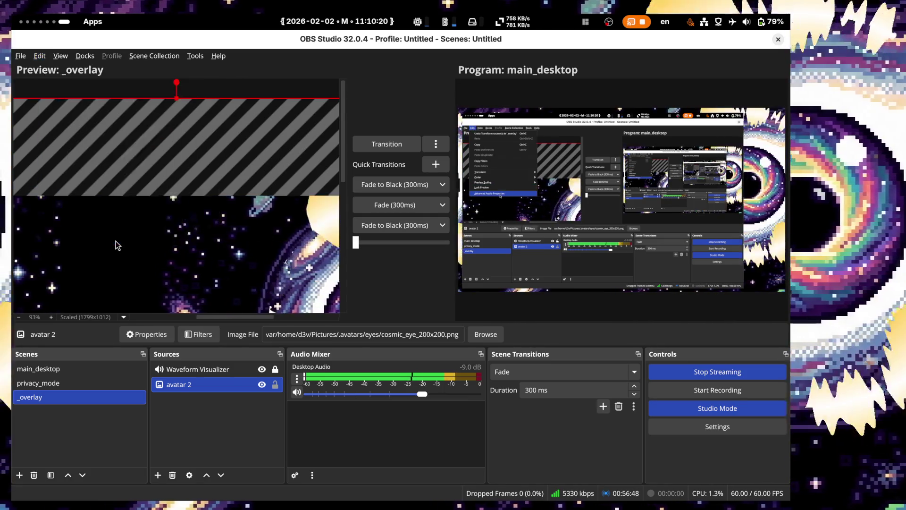
left_click(655, 300)
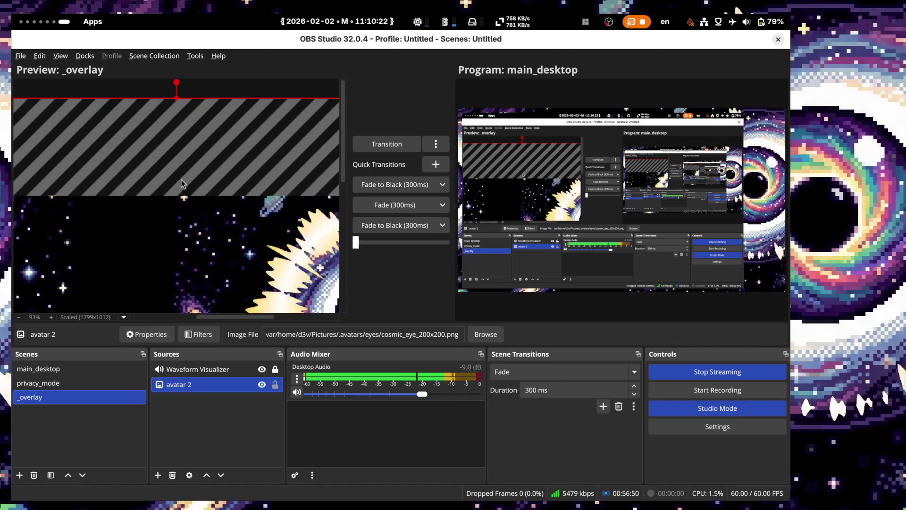
left_click_drag(174, 98, 176, 74)
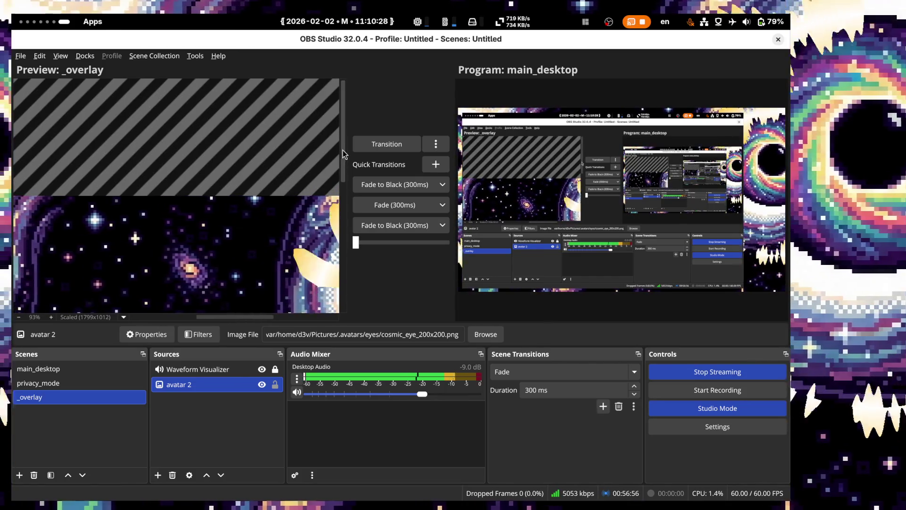
Zoom the preview out further, then set Preview Scaling to Scale to Window.
right_click(177, 143)
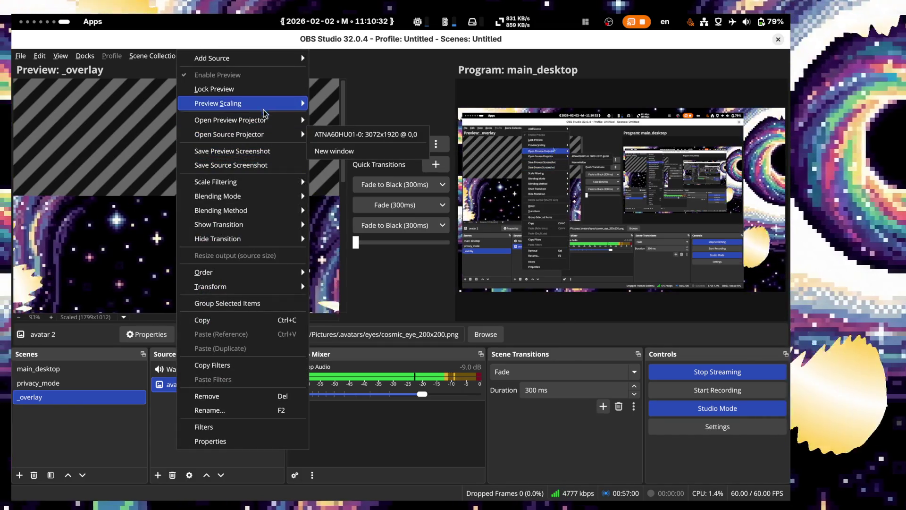
mouse_move(261, 105)
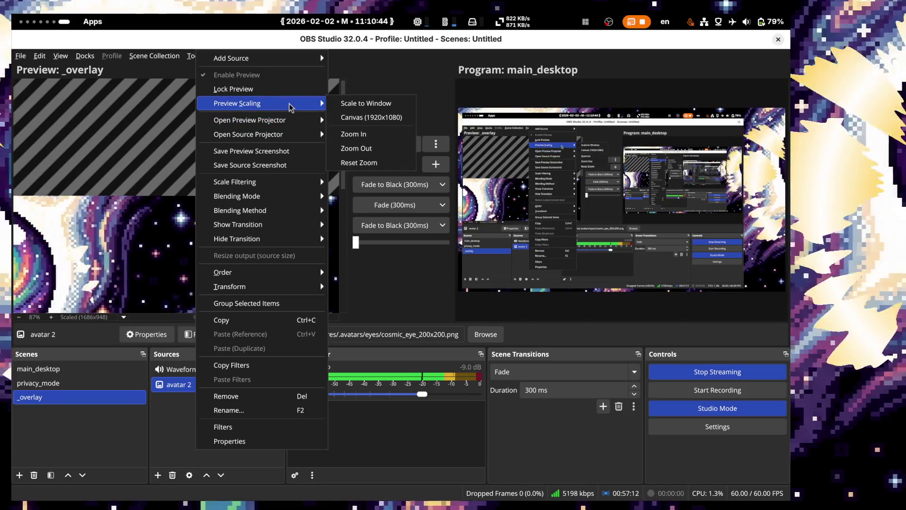
left_click(338, 147)
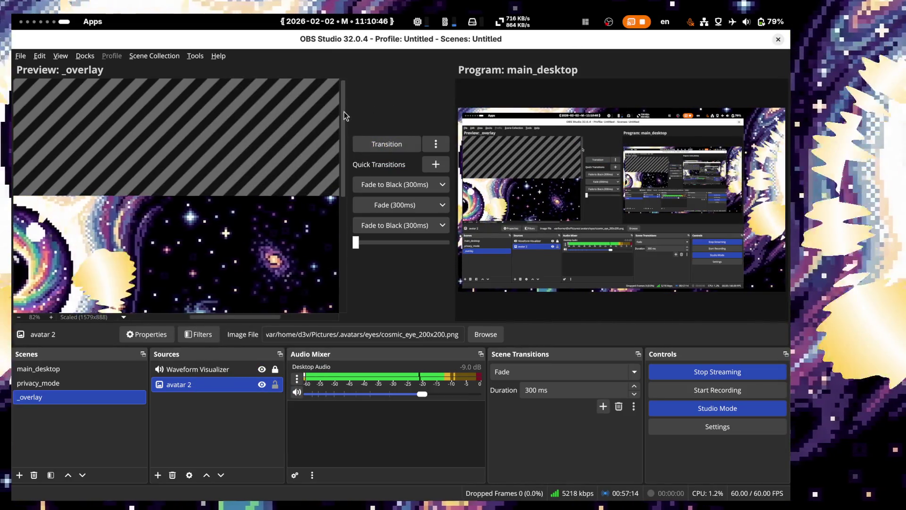
scroll(335, 100, "down", 5)
right_click(191, 100)
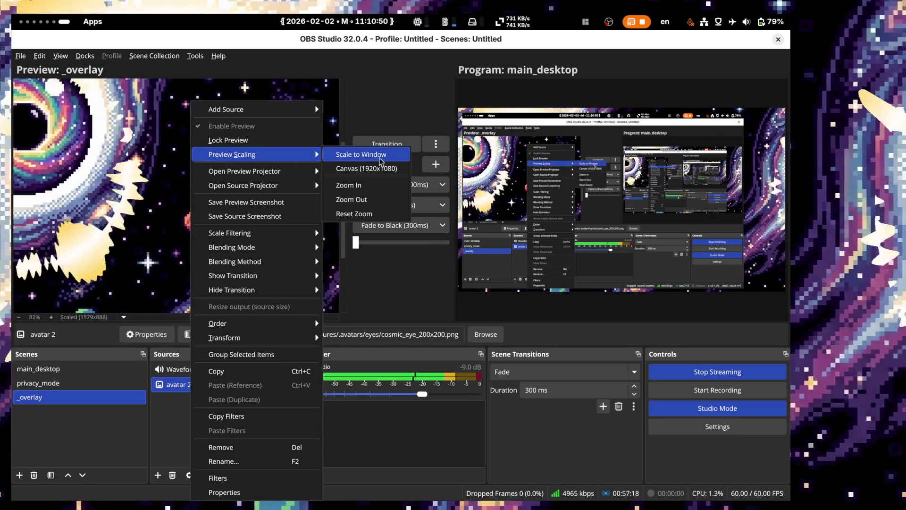
left_click(404, 155)
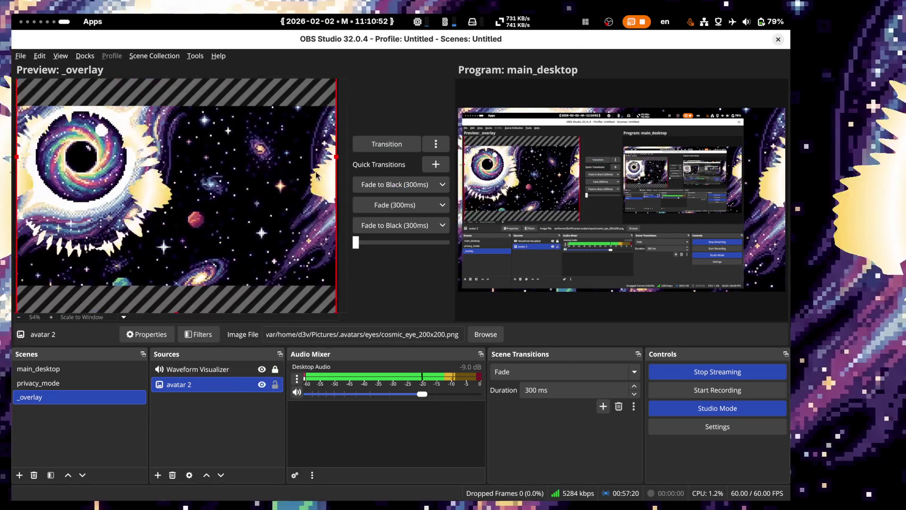
Browse the preview options and the Edit and File menus without changing anything.
right_click(255, 91)
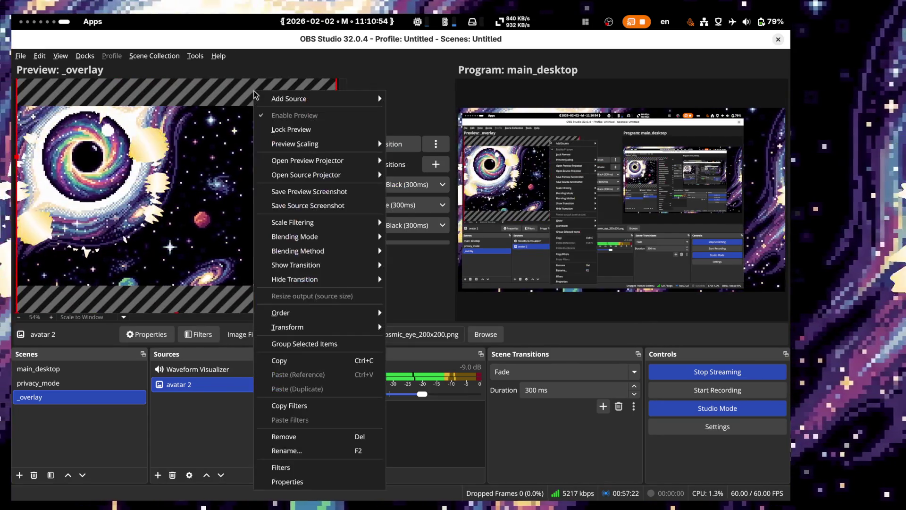
mouse_move(316, 147)
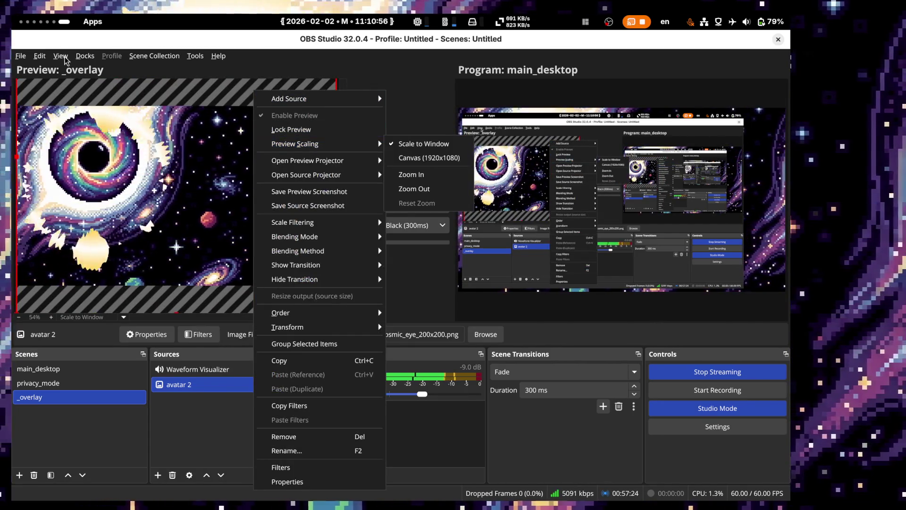
left_click(63, 56)
mouse_move(44, 57)
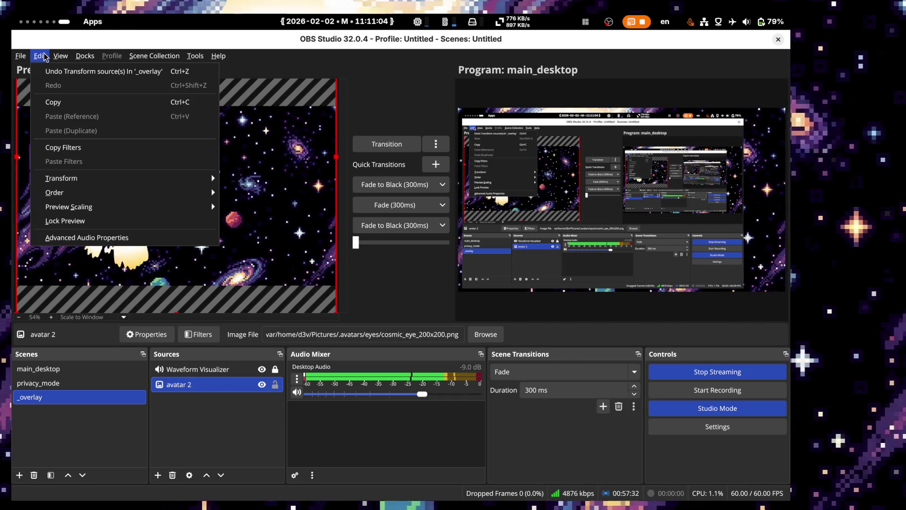
mouse_move(97, 180)
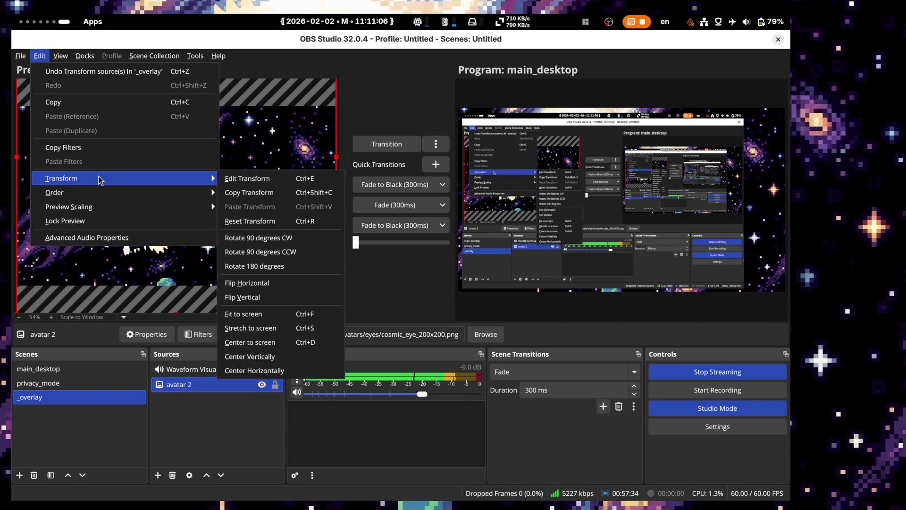
mouse_move(104, 211)
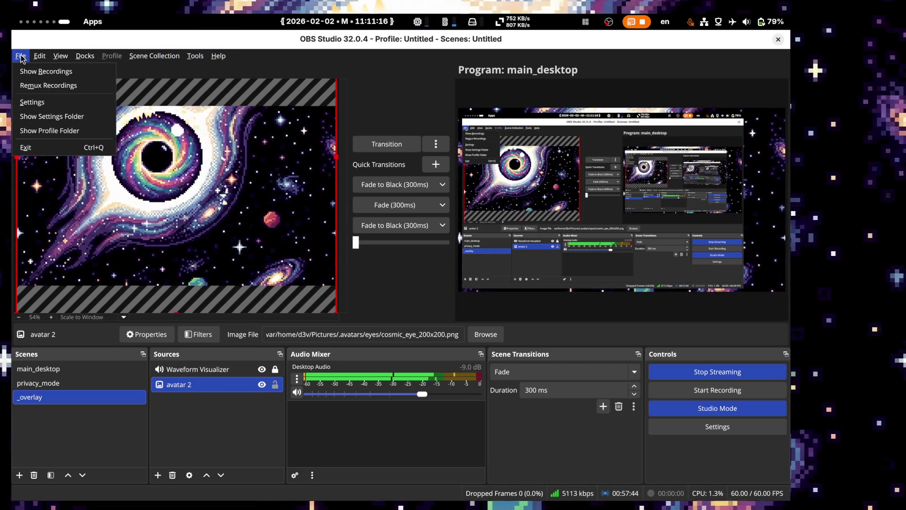
Filter the Hotkeys settings for 'scale', 'zoom' and 'preview' shortcuts, then cancel without applying.
left_click(33, 102)
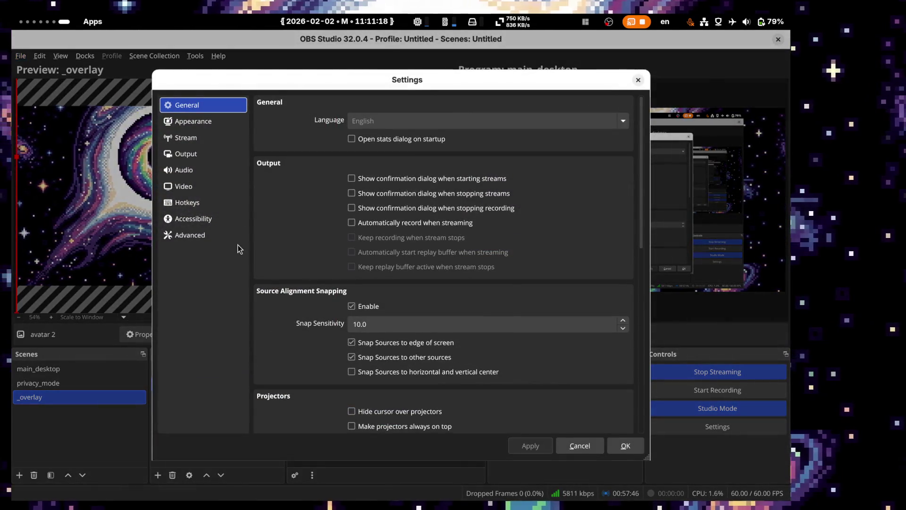
left_click(196, 221)
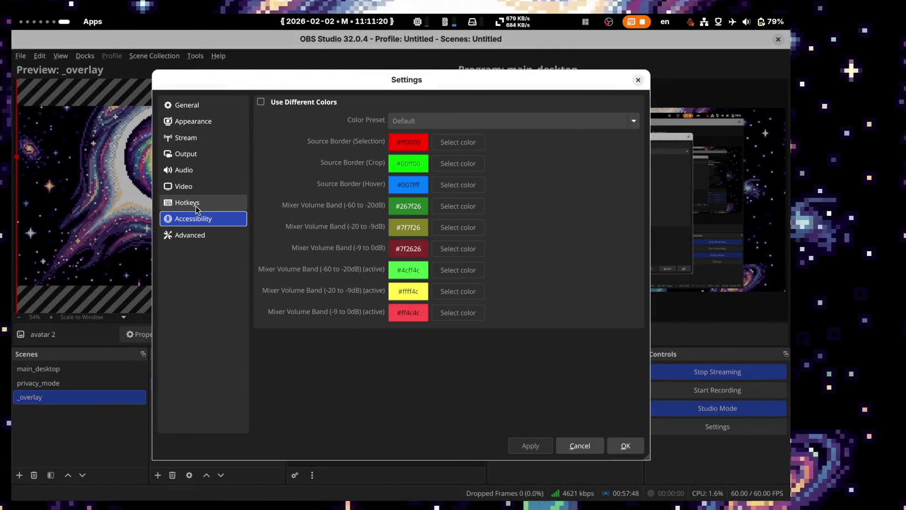
left_click(185, 203)
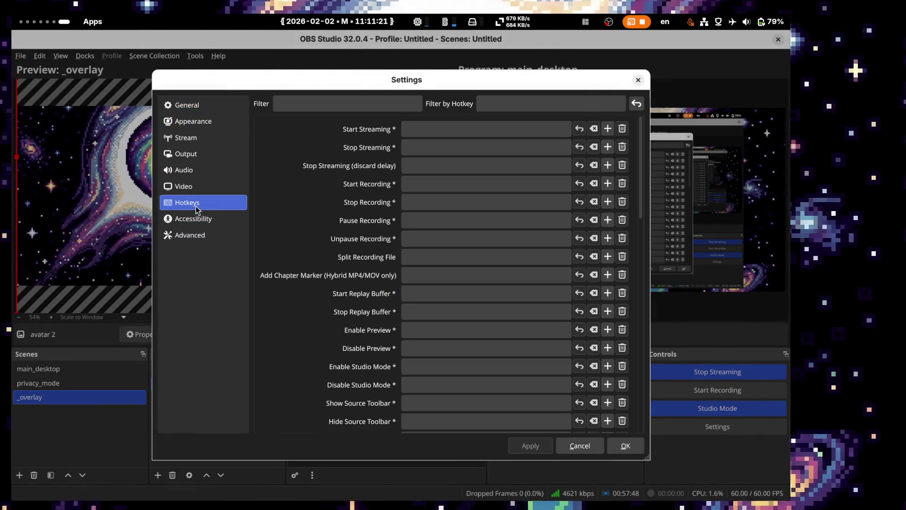
left_click(345, 105)
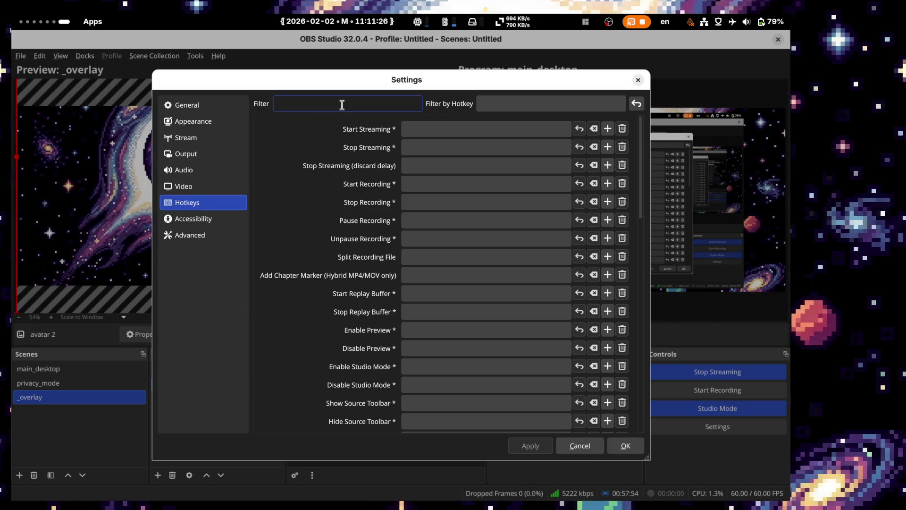
type("scale")
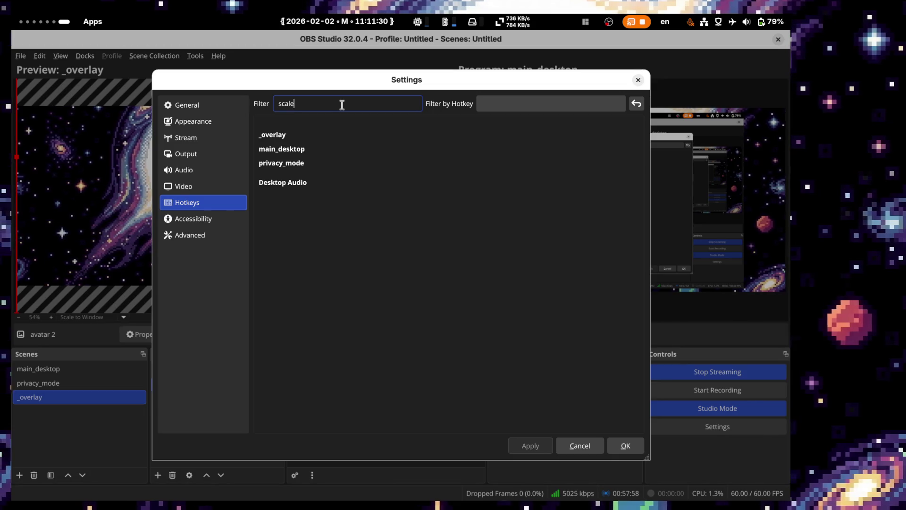
key("BackSpace")
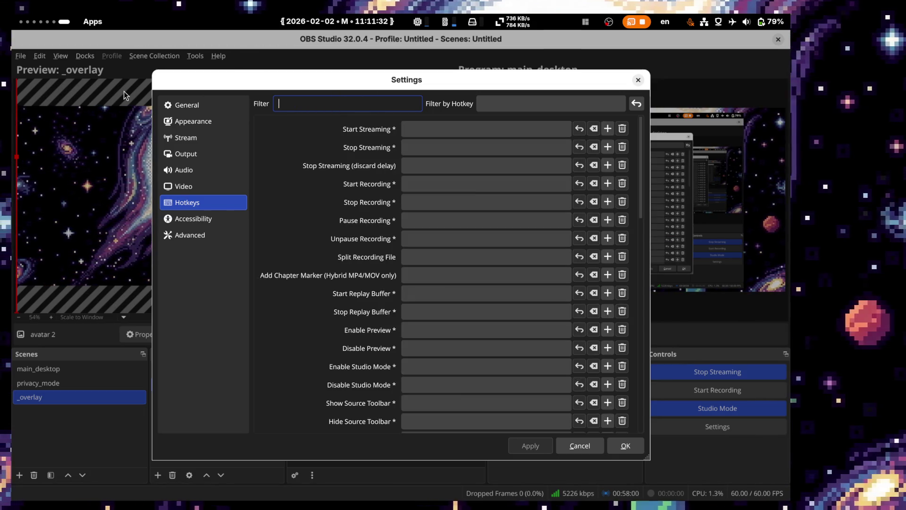
type("zoom")
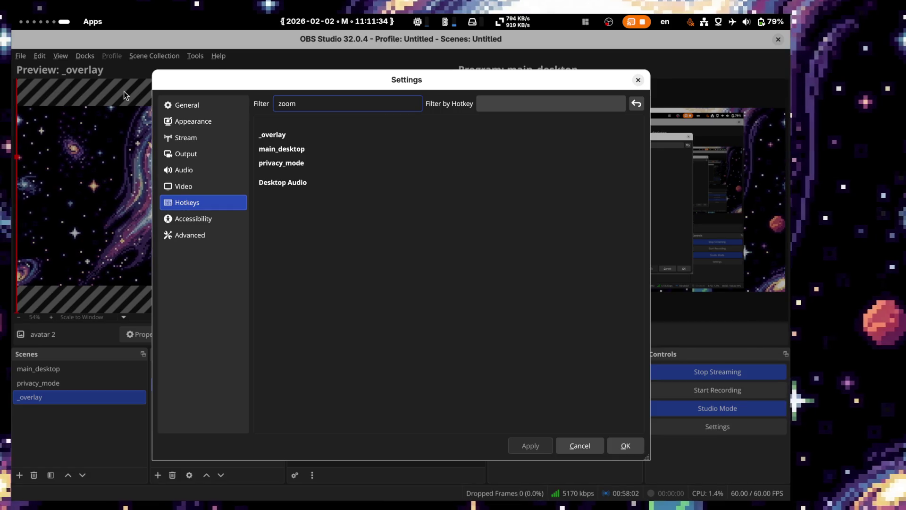
key("BackSpace")
key("BackSpace")
key("BackSpace")
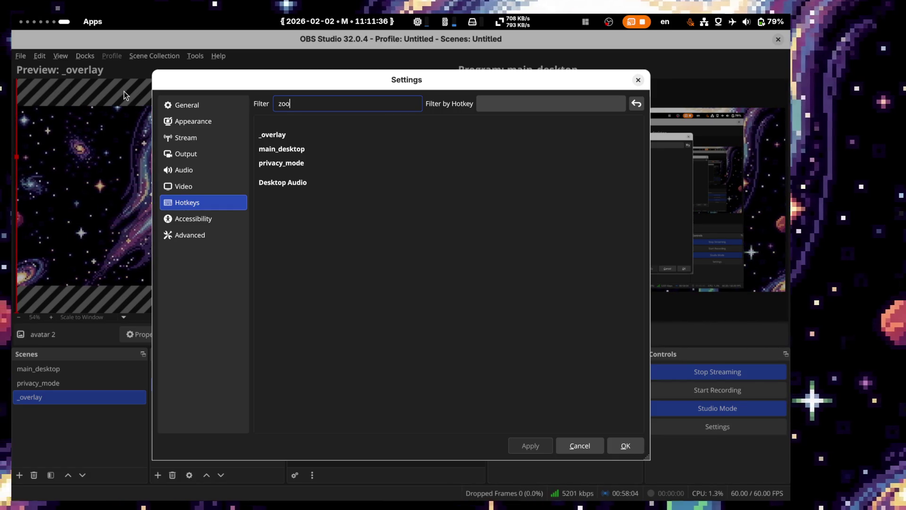
type("preview")
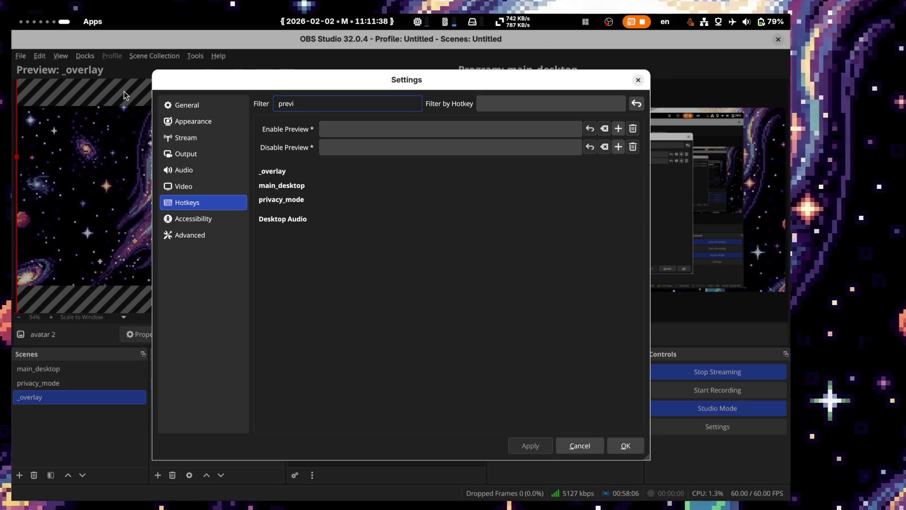
key("BackSpace")
key("BackSpace")
key("BackSpace")
key("BackSpace")
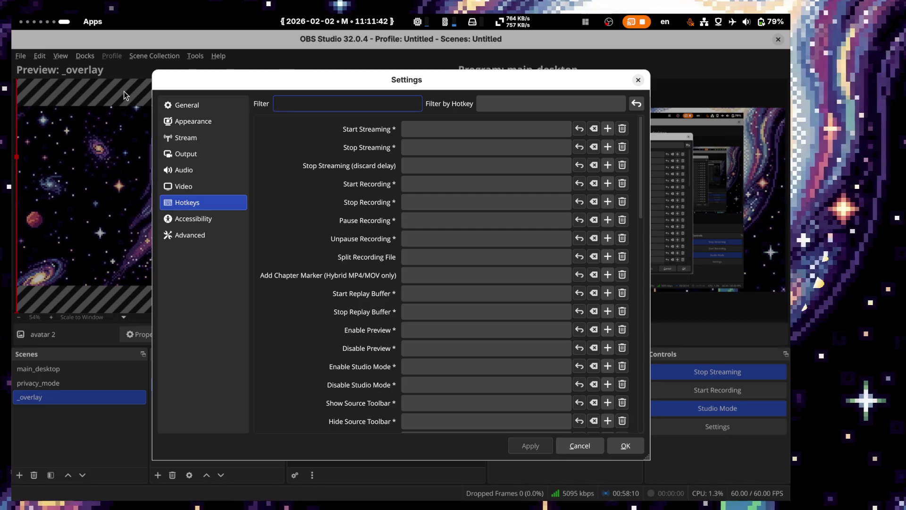
mouse_move(661, 356)
left_mouse_down()
mouse_move(656, 384)
mouse_move(637, 265)
mouse_move(641, 246)
mouse_move(655, 294)
mouse_move(658, 124)
left_mouse_up()
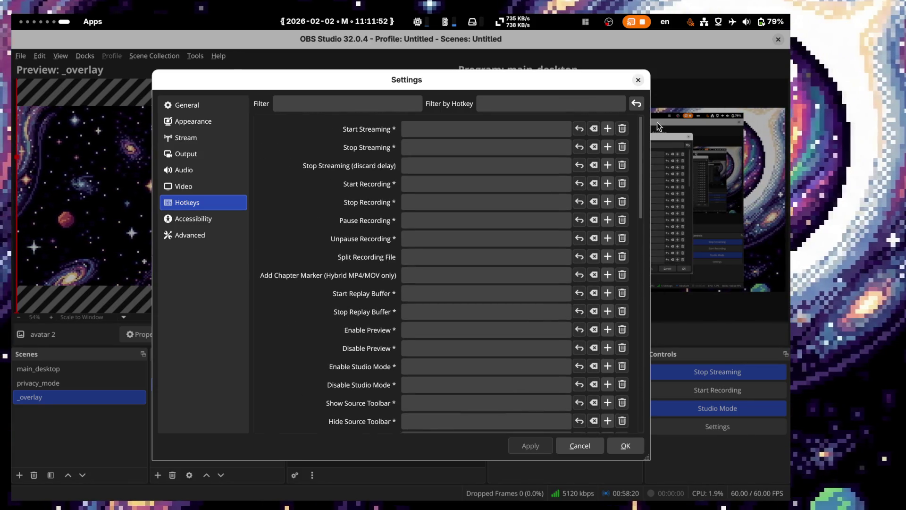
left_click(578, 446)
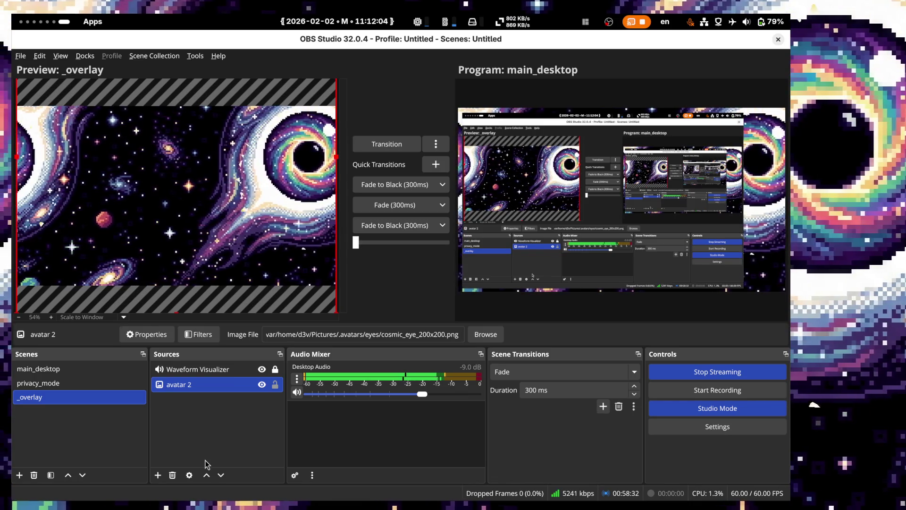
Drag the Waveform Visualizer up and to the right in the _overlay preview.
left_click(200, 370)
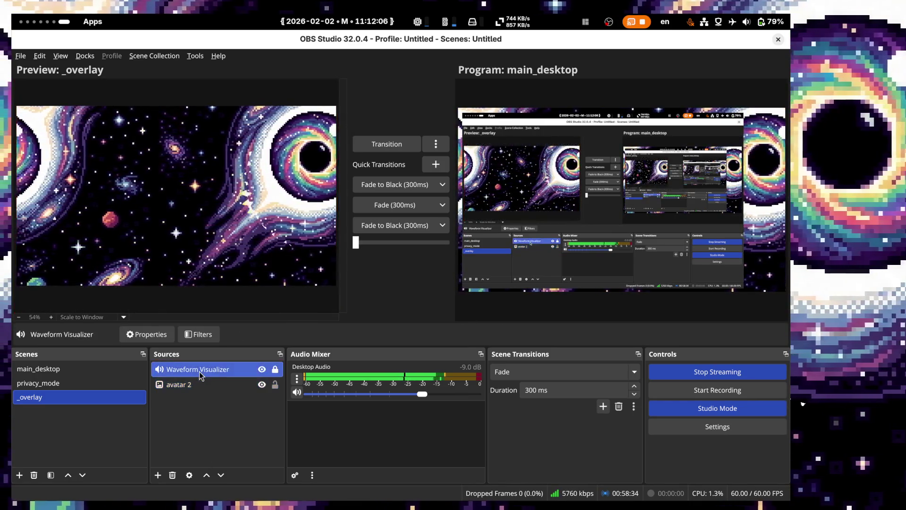
left_click(200, 385)
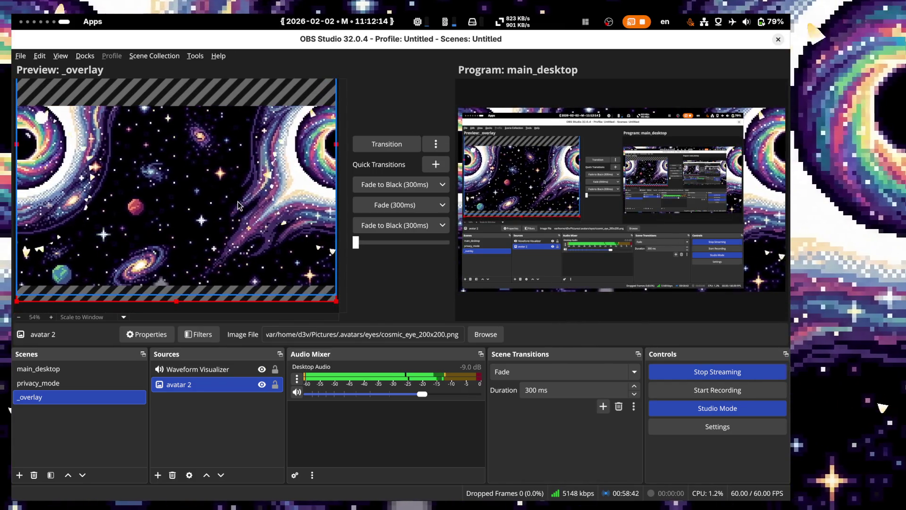
left_click(217, 370)
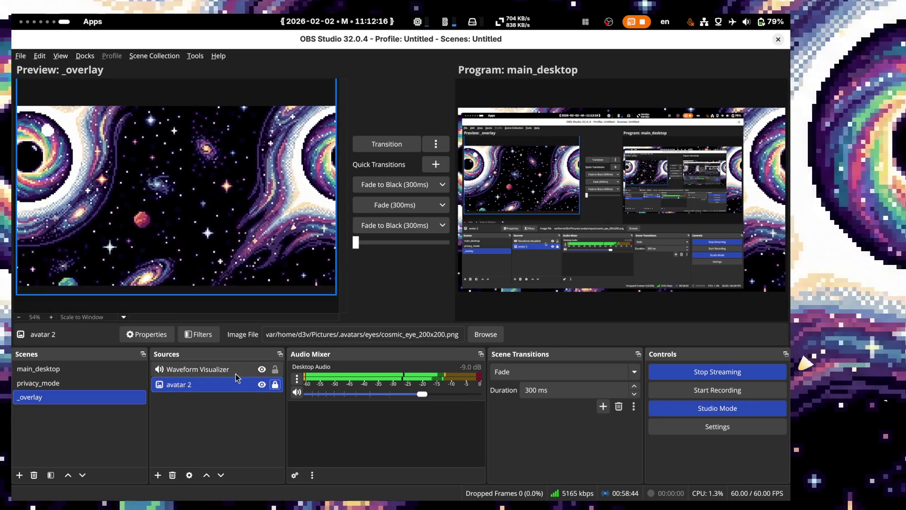
mouse_move(227, 211)
left_mouse_down()
mouse_move(233, 180)
mouse_move(226, 186)
left_mouse_up()
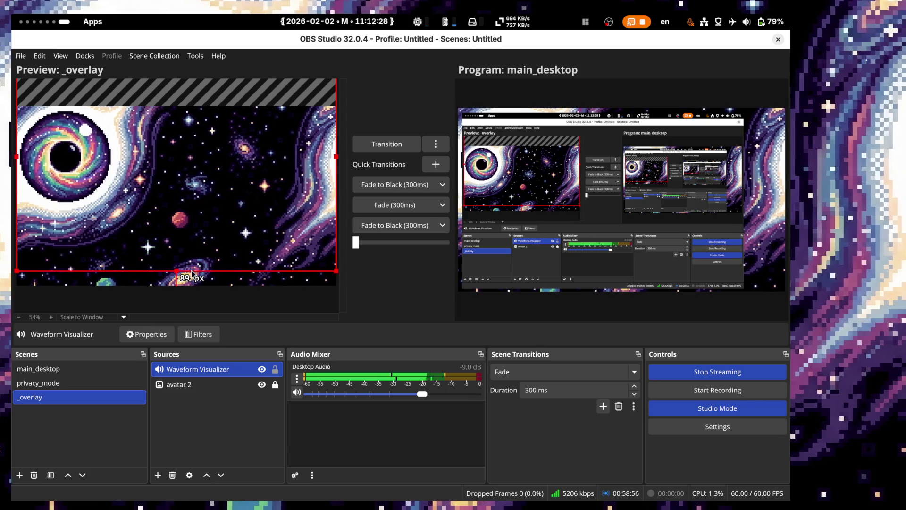
left_click(331, 19)
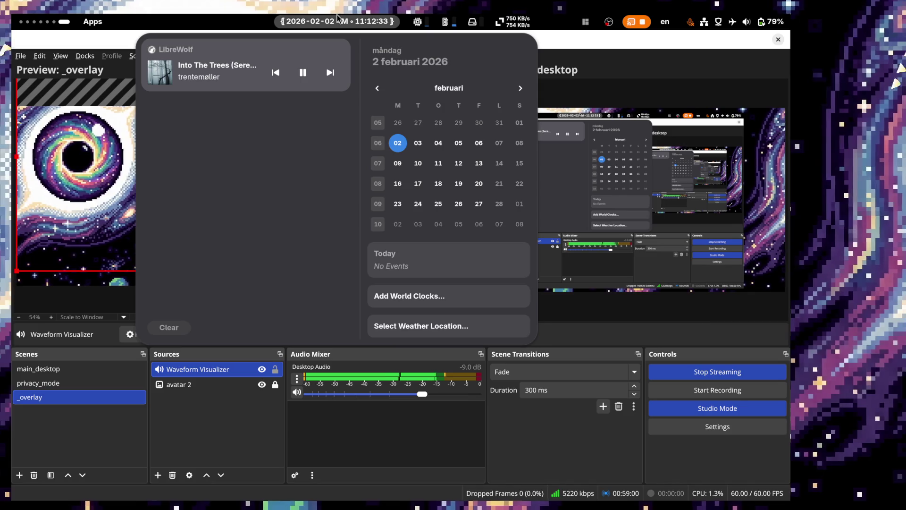
left_click(338, 18)
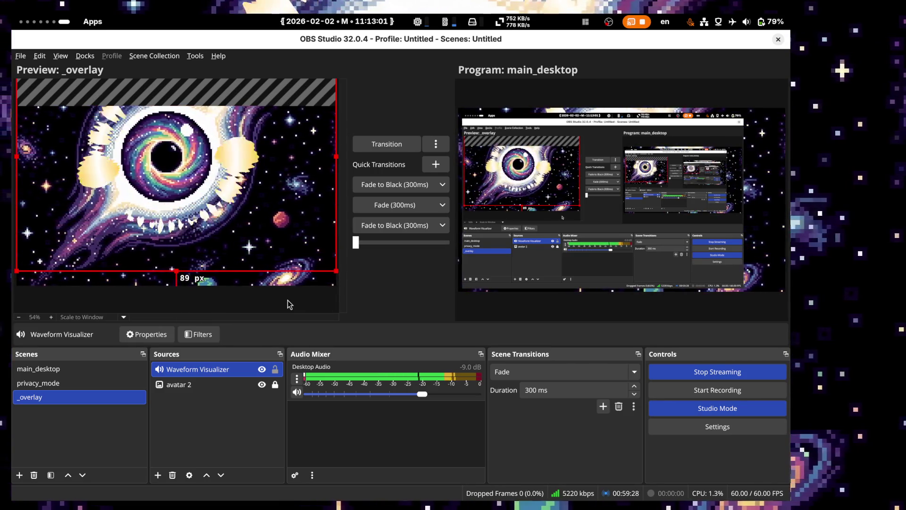
left_click(276, 371)
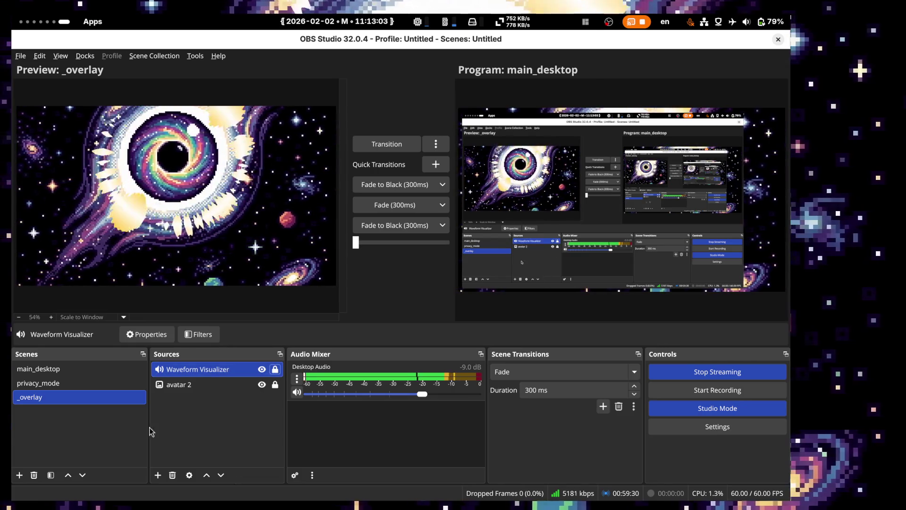
Queue privacy_mode and fade it live and back to main_desktop several times.
left_click(94, 369)
left_click(70, 384)
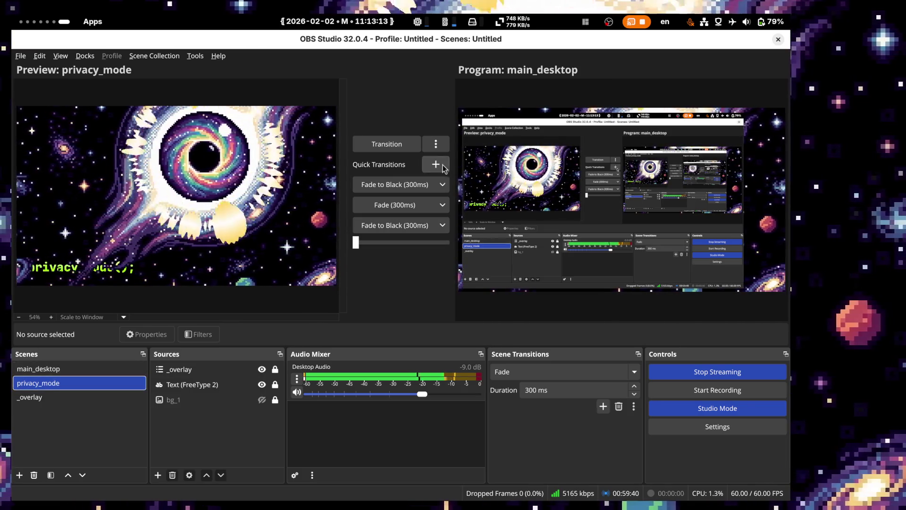
left_click(377, 145)
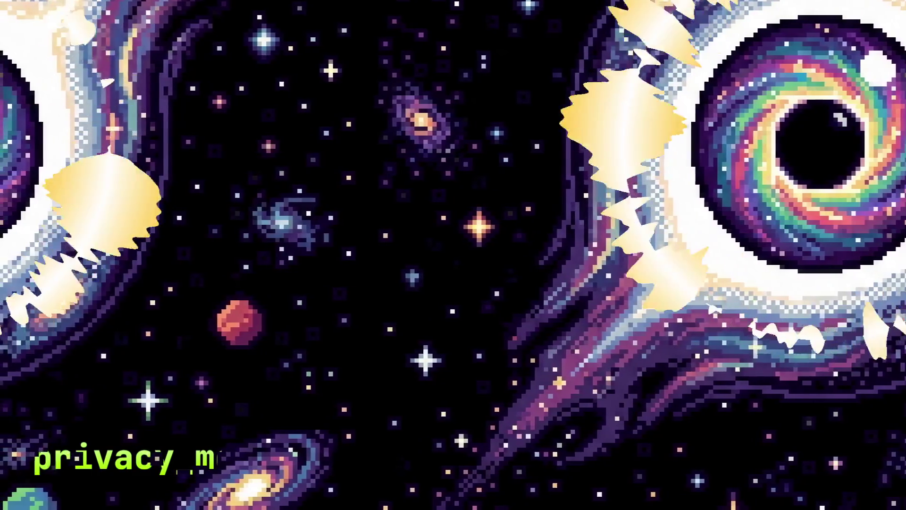
left_click(385, 146)
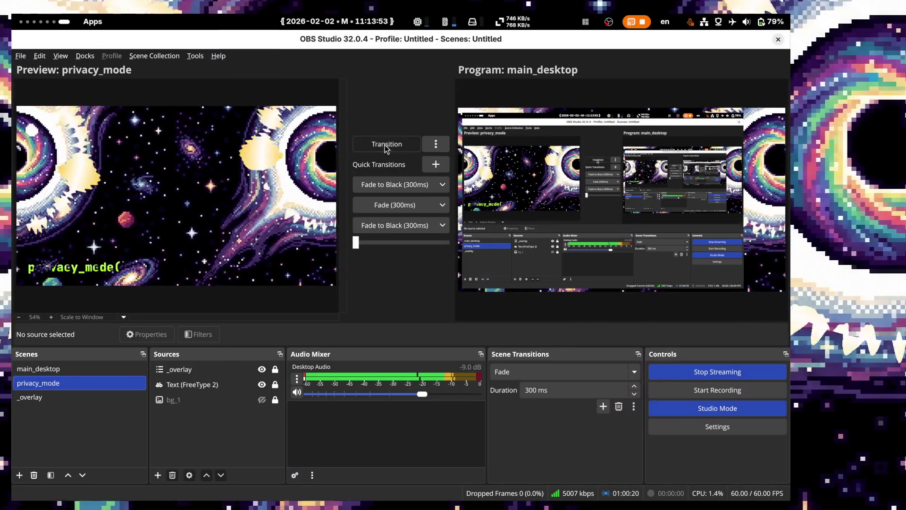
left_click(384, 145)
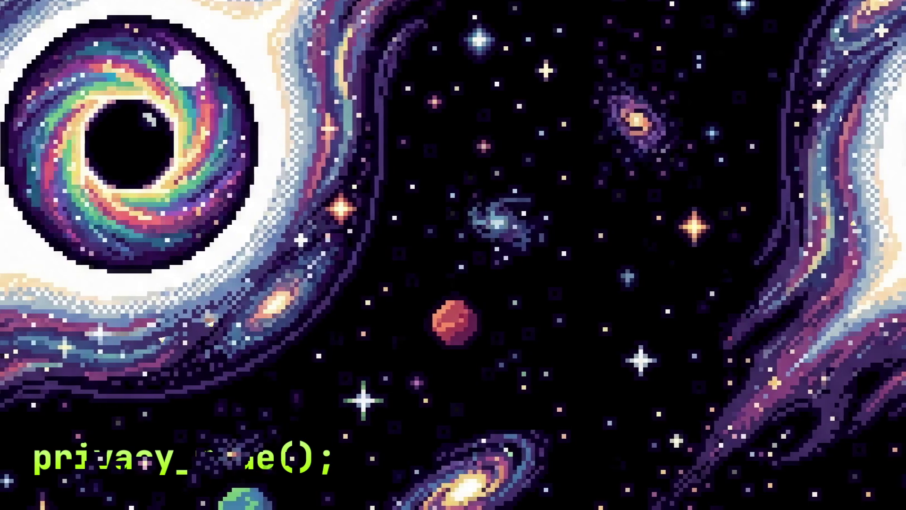
left_click(370, 145)
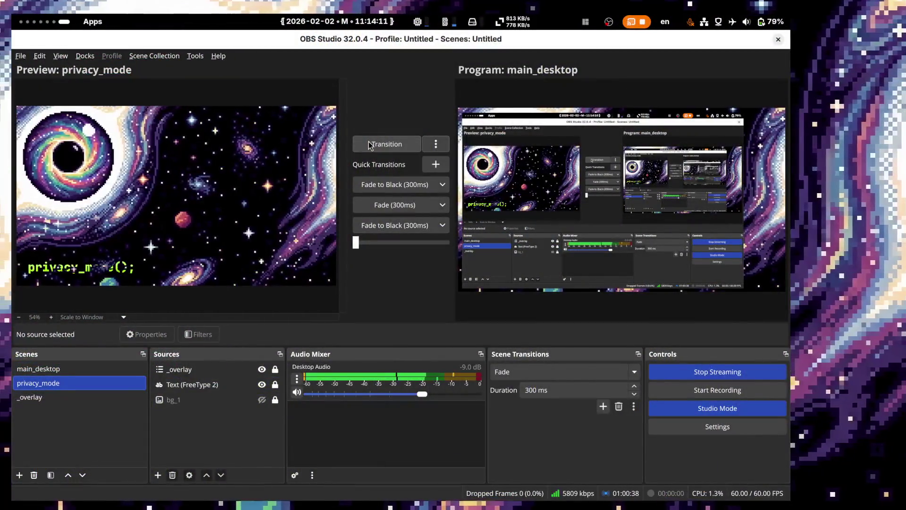
left_click(370, 146)
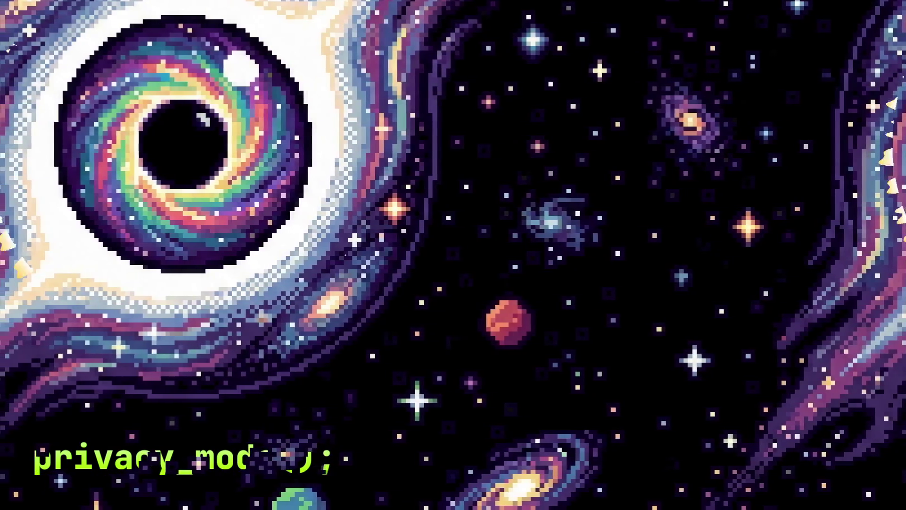
left_click(358, 145)
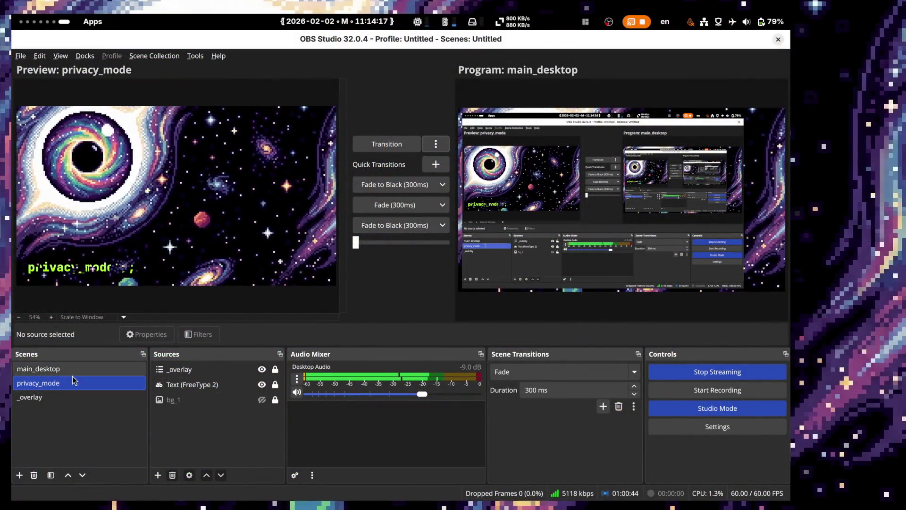
Re-queue privacy_mode, swap it live and return the output to main_desktop.
left_click(70, 368)
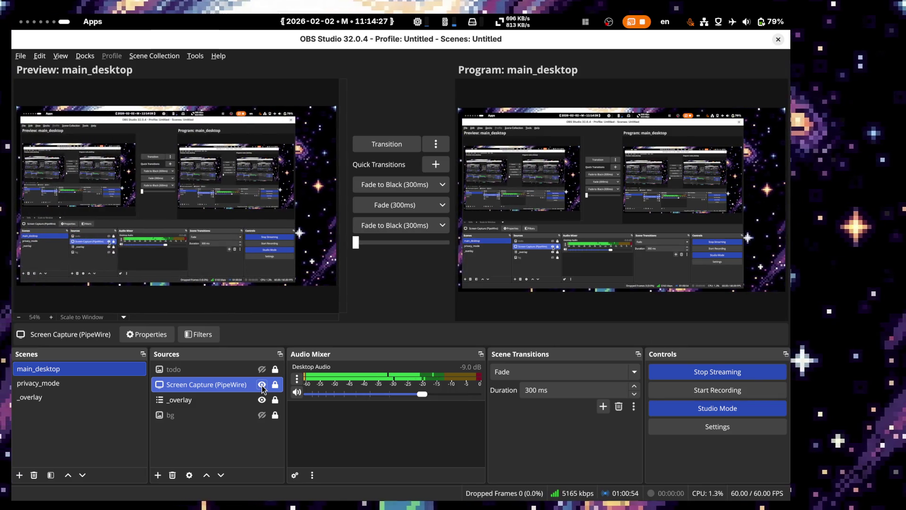
left_click(57, 388)
left_click(387, 145)
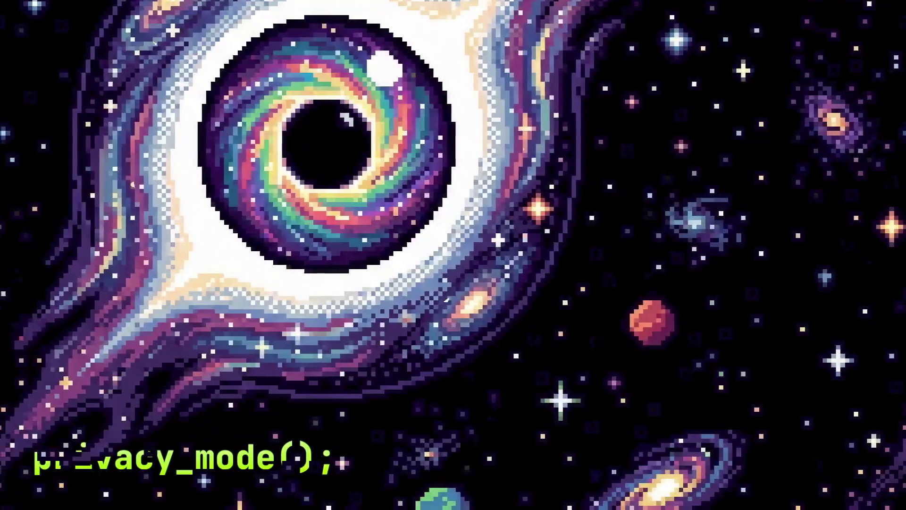
left_click(387, 146)
left_click(386, 145)
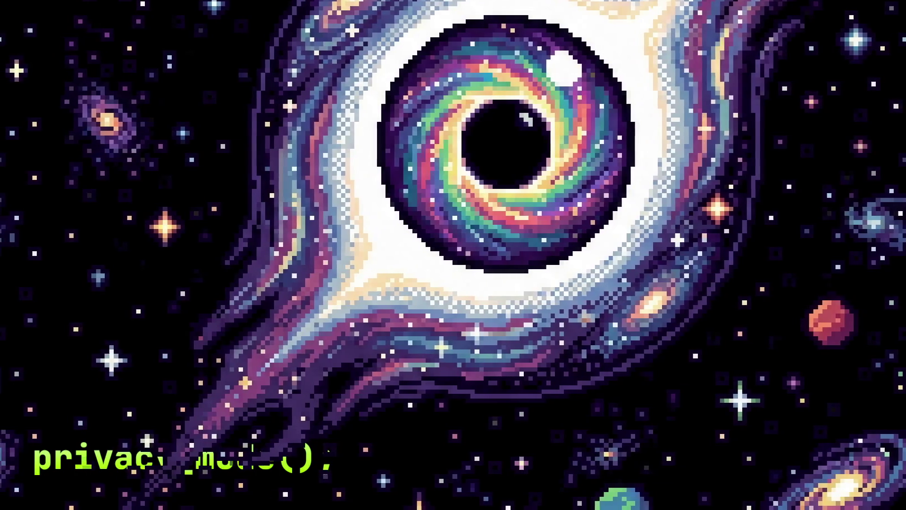
left_click(423, 207)
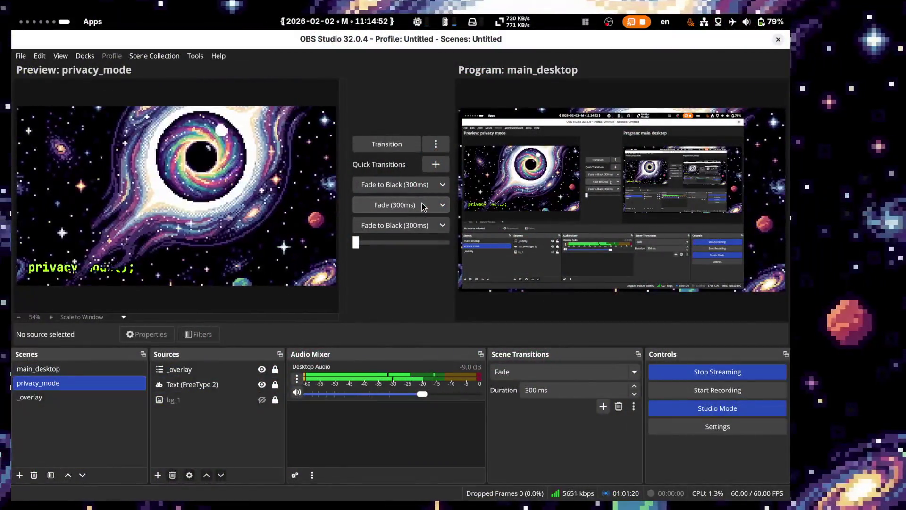
Fade to privacy_mode, toggle Fade to Black (300ms) repeatedly, then queue privacy_mode again.
left_click(394, 207)
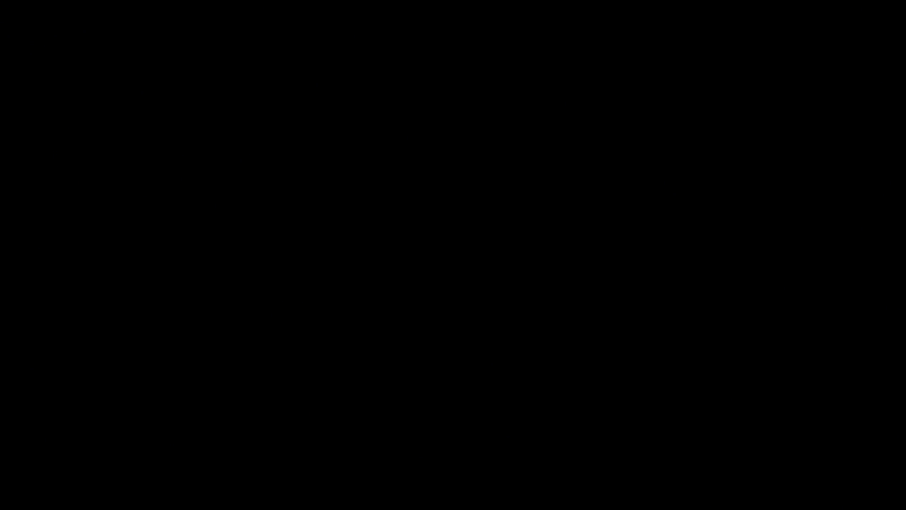
left_click(390, 188)
left_click(389, 189)
left_click(390, 189)
left_click(389, 189)
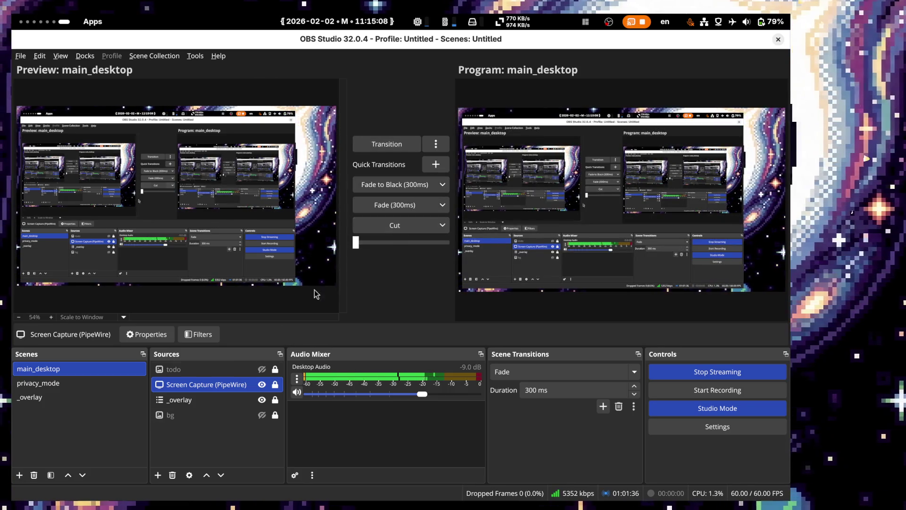
left_click(71, 383)
Change the third quick transition from Cut to Fade and test fading to privacy_mode and back.
left_click(376, 208)
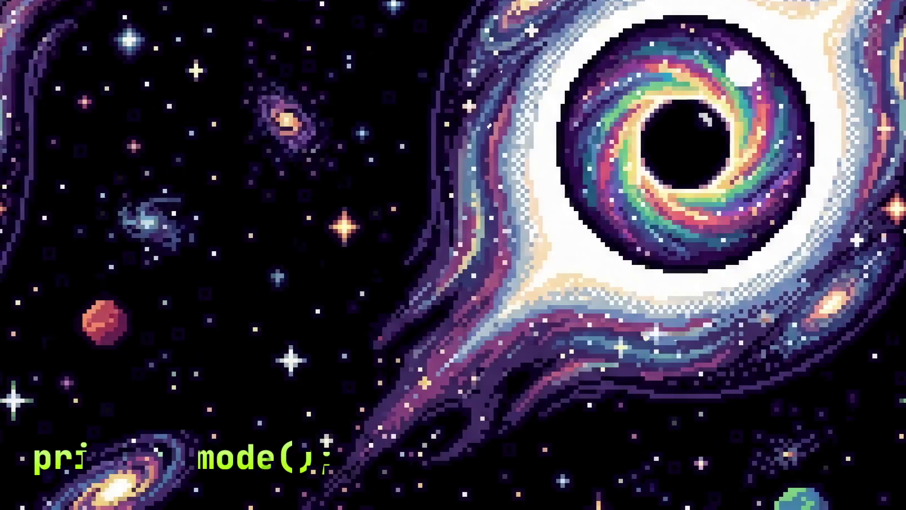
left_click(389, 224)
left_click(441, 225)
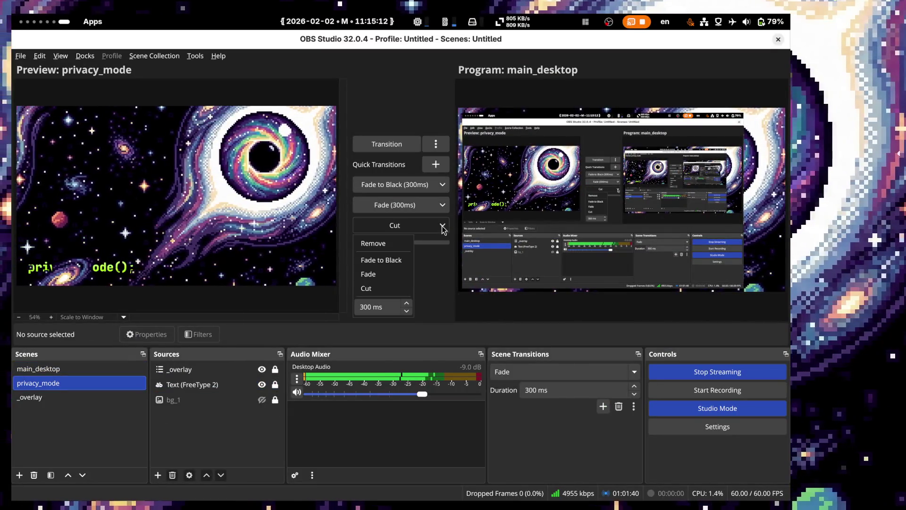
left_click(383, 274)
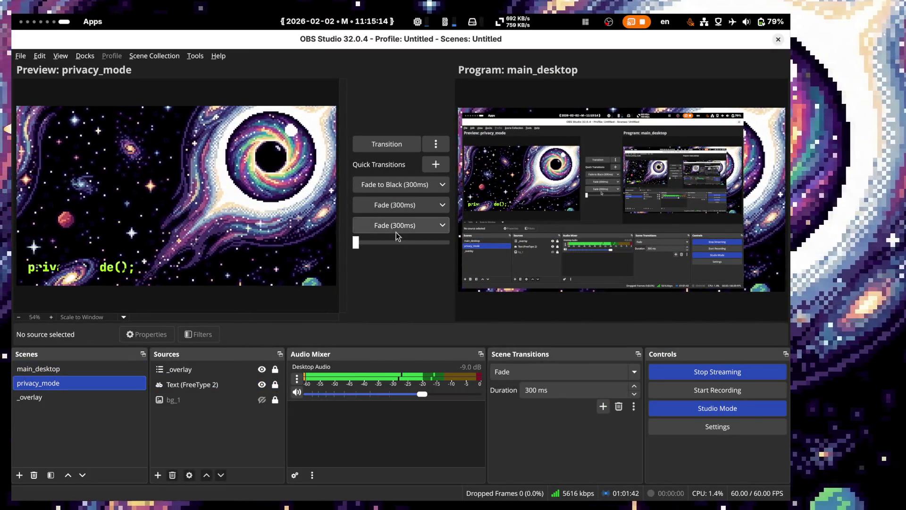
left_click(390, 226)
left_click(391, 229)
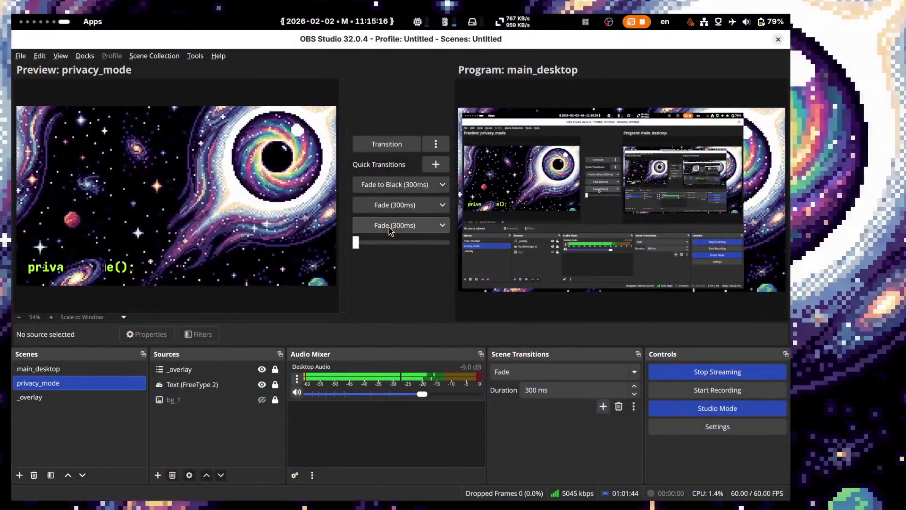
Fade the output to black and back, send privacy_mode live, then re-queue privacy_mode.
left_click(386, 186)
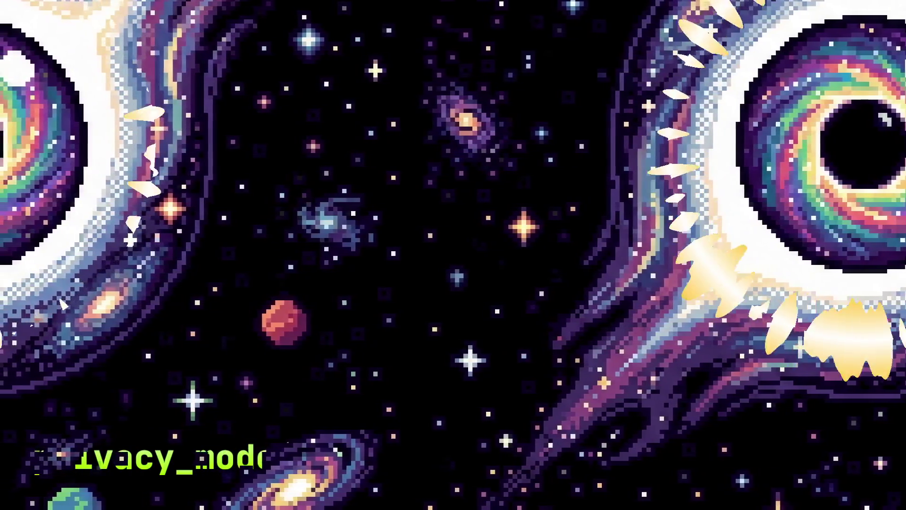
left_click(387, 214)
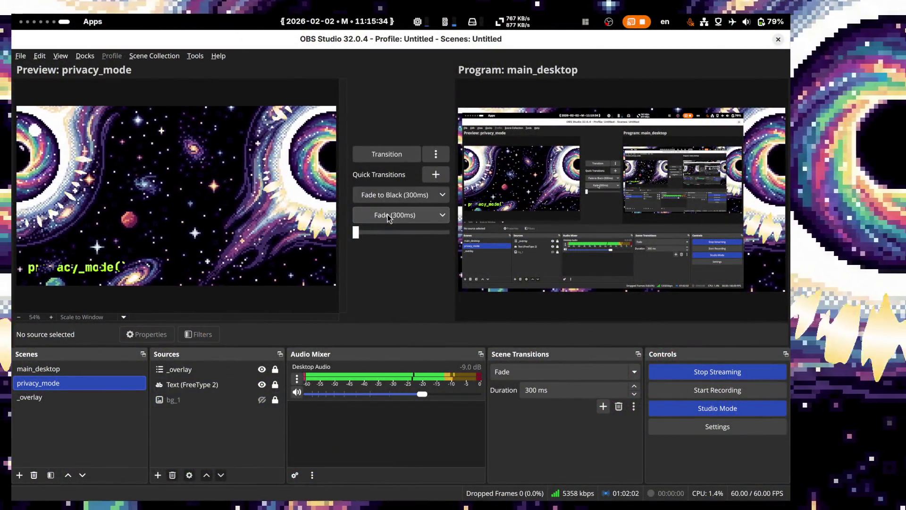
left_click(375, 153)
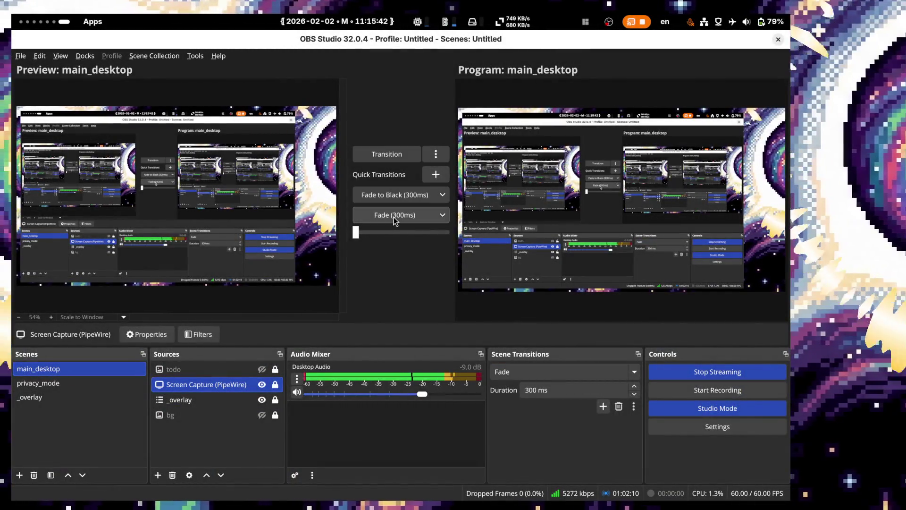
left_click(63, 384)
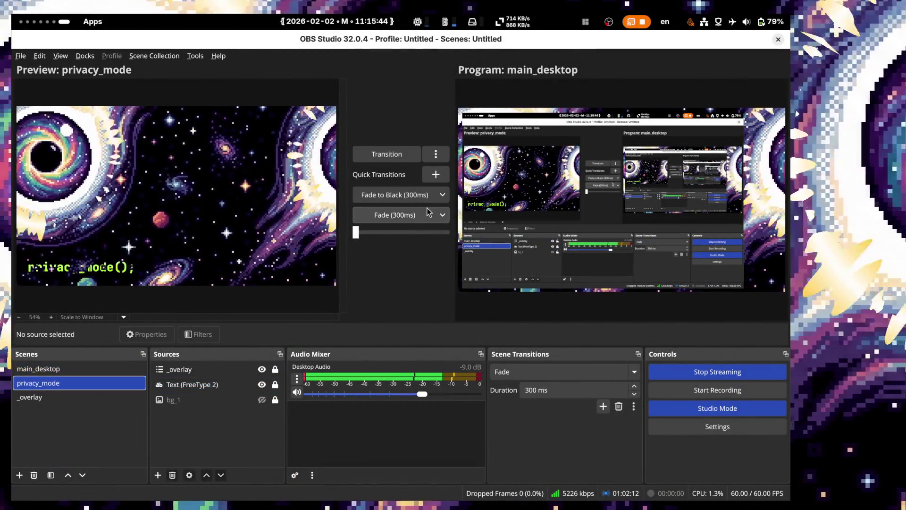
Uncheck Duplicate Scene in the transition options, then fade privacy_mode live and back to main_desktop.
left_click(443, 153)
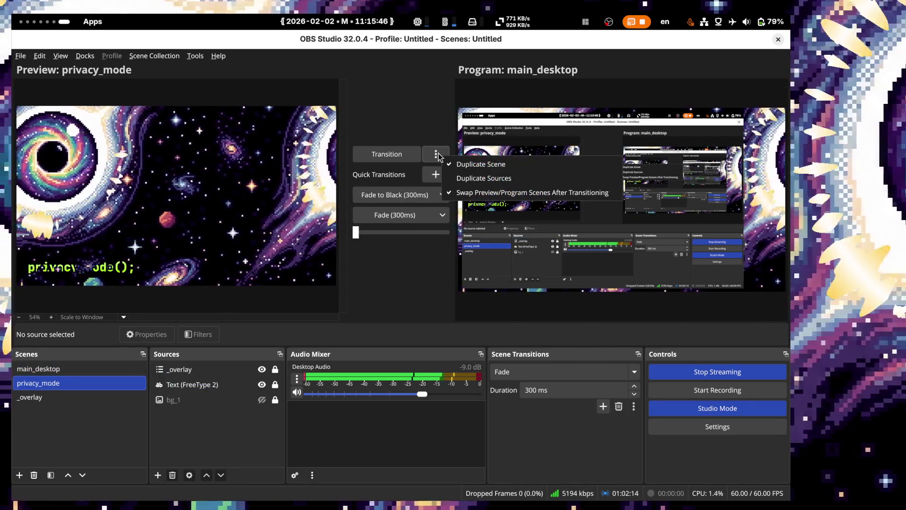
left_click(432, 155)
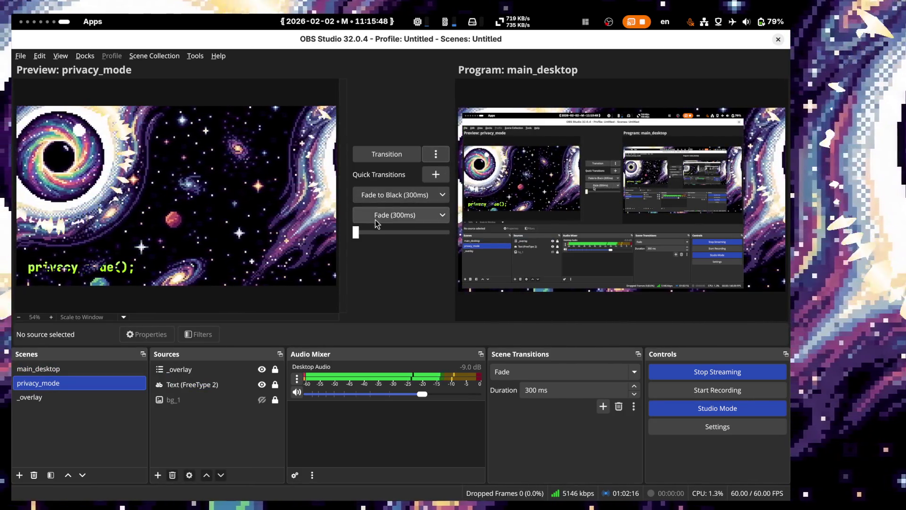
left_click(437, 156)
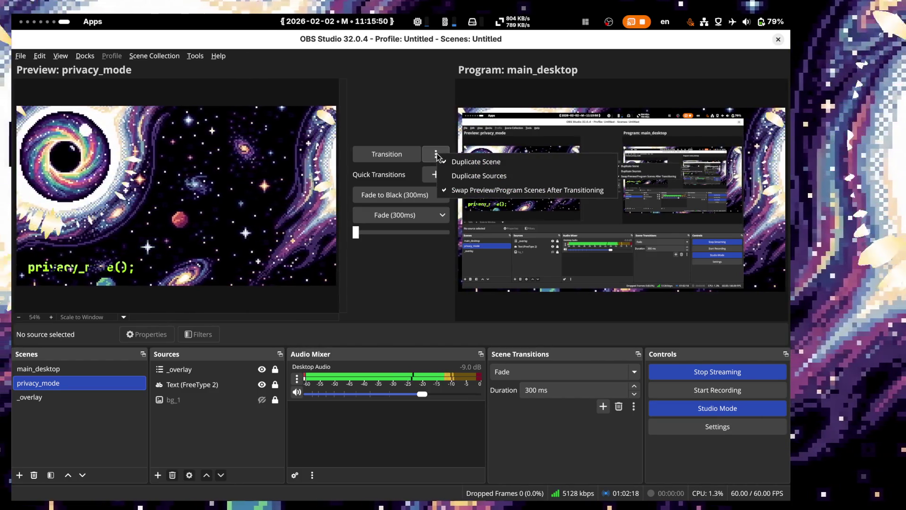
left_click(435, 153)
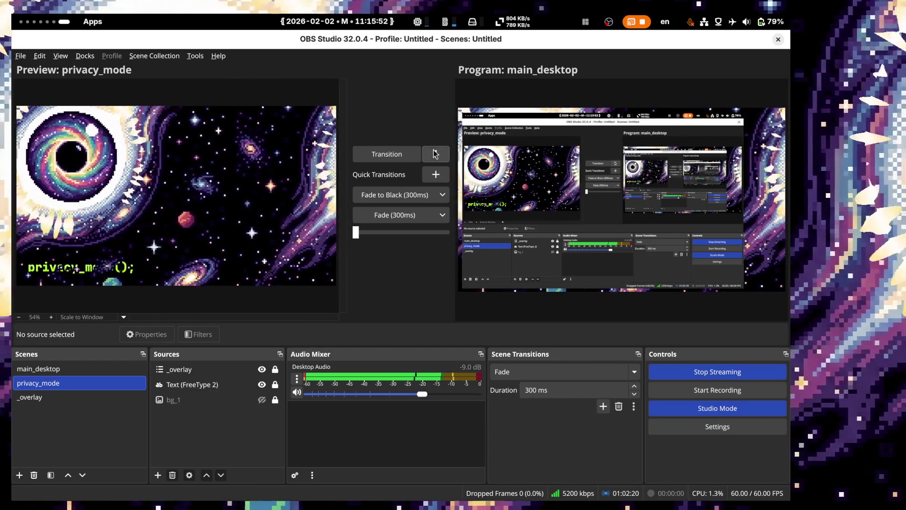
left_click(377, 216)
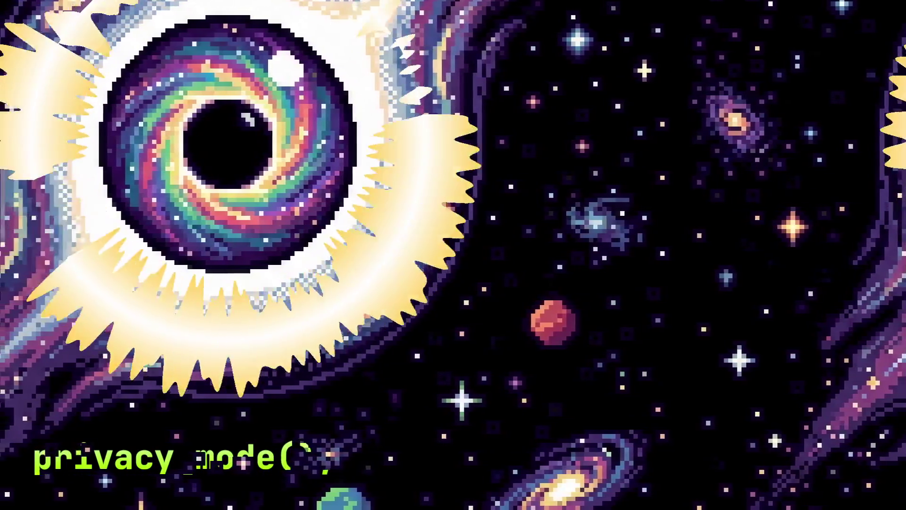
left_click(381, 217)
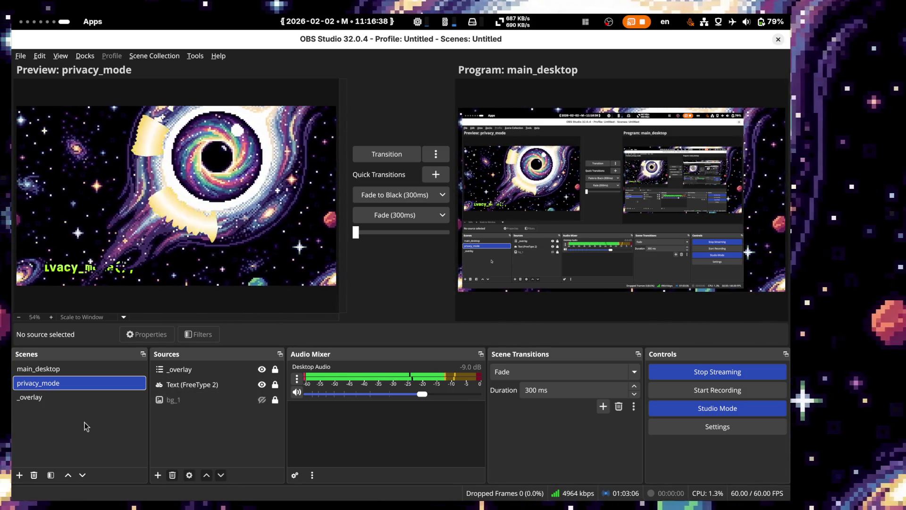
Set the _overlay Waveform Visualizer's Radial Rotation to 180° and confirm with OK.
left_click(75, 398)
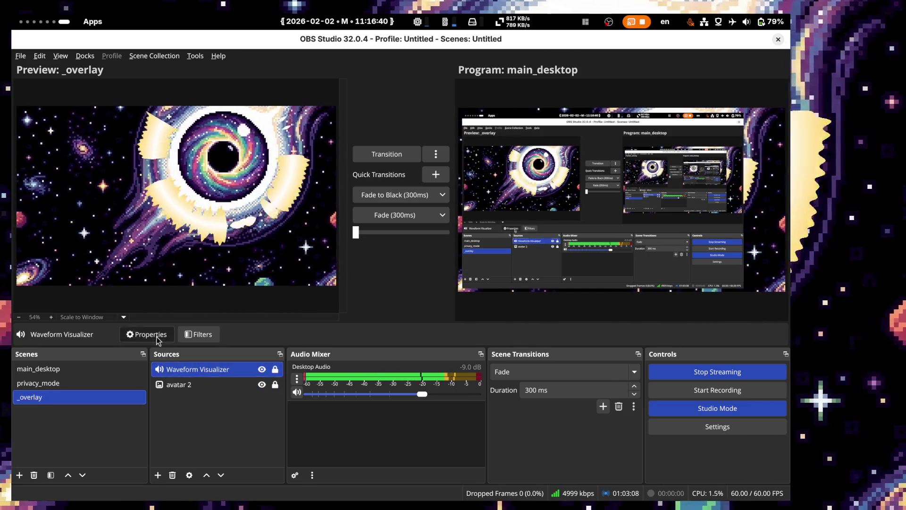
left_click(157, 338)
scroll(227, 400, "down", 1)
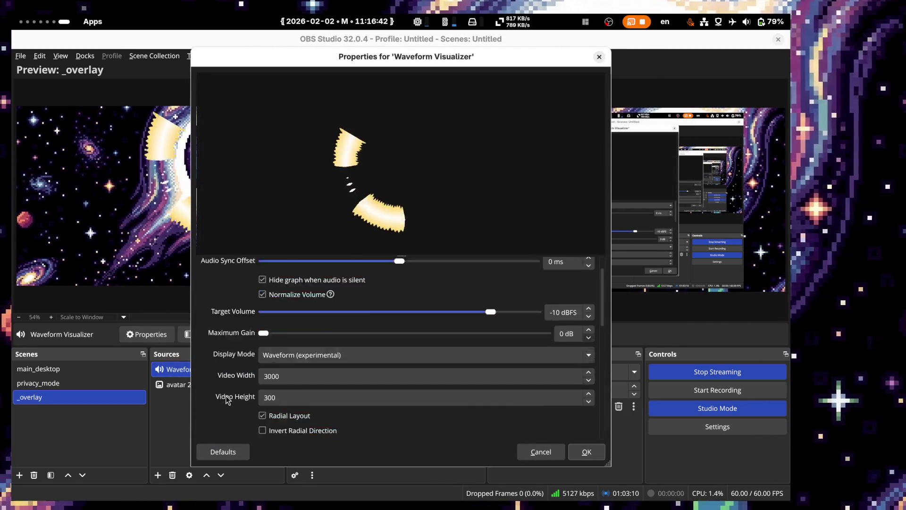
scroll(227, 400, "down", 3)
mouse_move(354, 399)
left_mouse_down()
mouse_move(343, 399)
mouse_move(401, 401)
left_mouse_up()
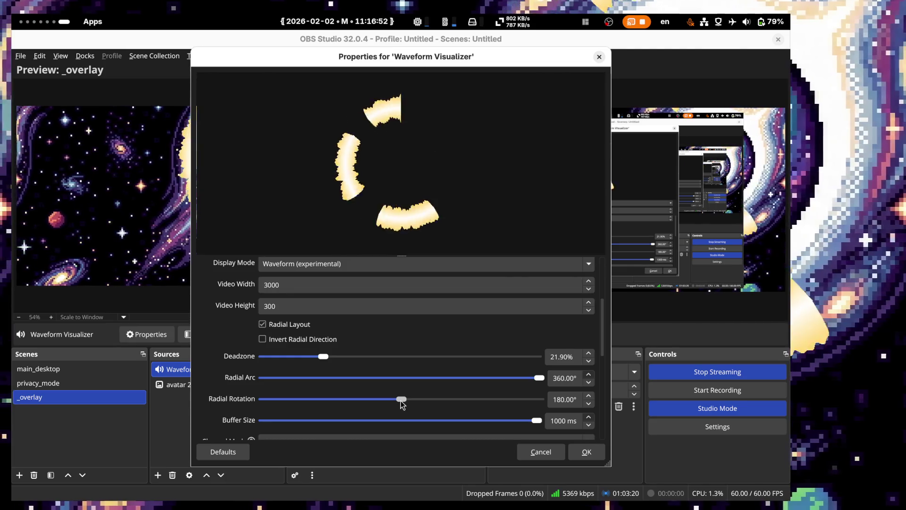
left_click(589, 454)
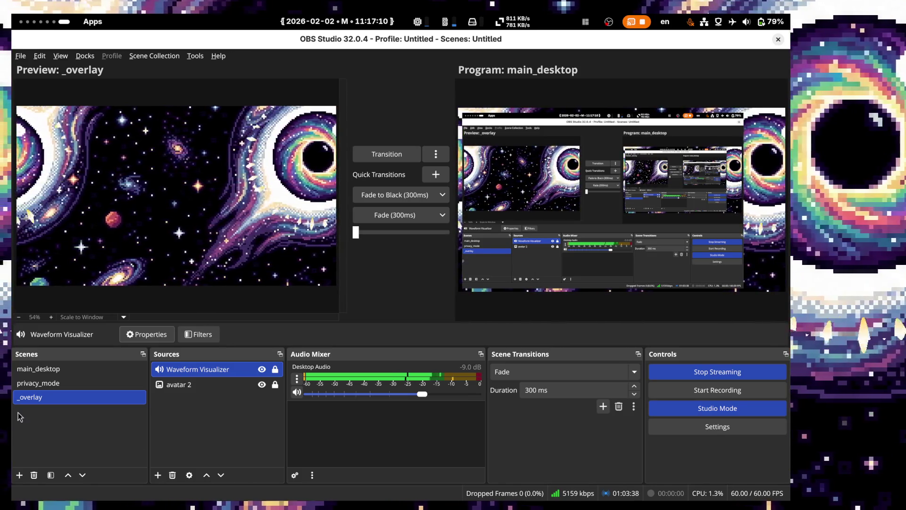
left_click(44, 384)
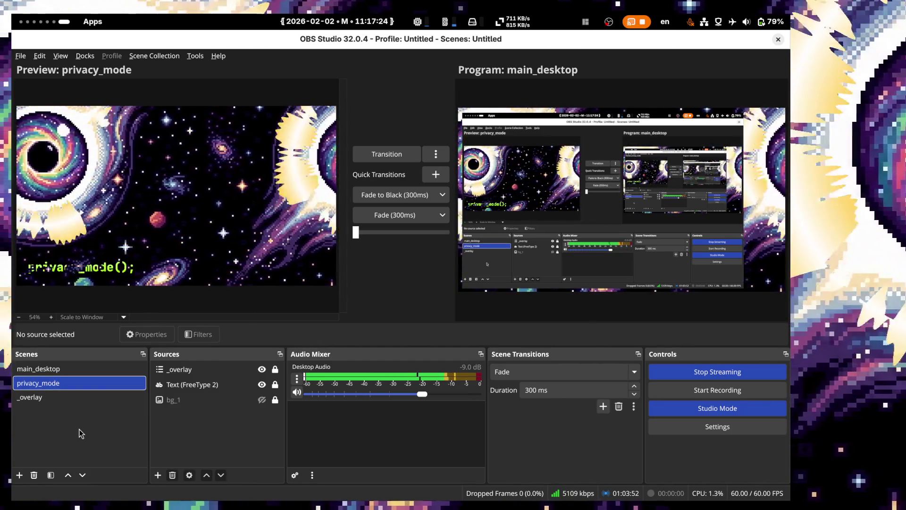
Check the live stream in Twitch Stream Manager, then return to OBS and preview main_desktop.
left_click(45, 19)
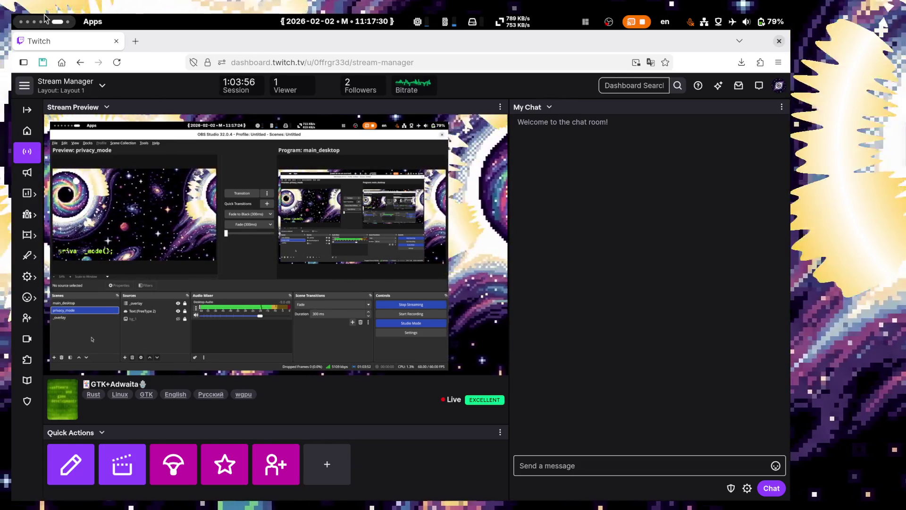
scroll(44, 19, "down", 1)
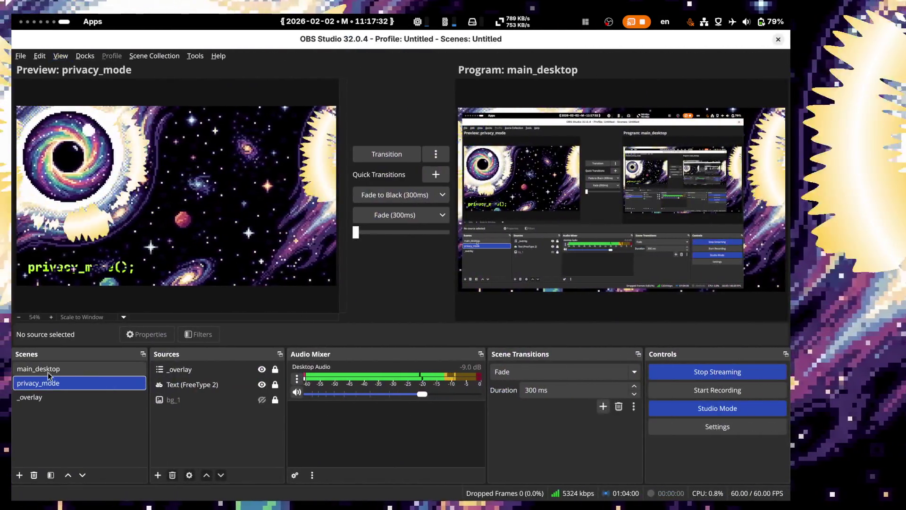
left_click(44, 369)
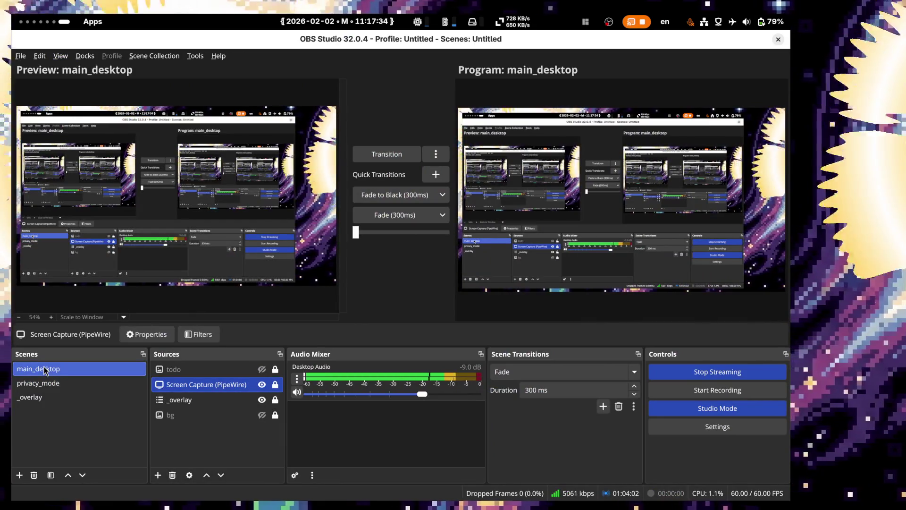
Shrink the Screen Capture source from its bottom edge and shift it right in the preview.
left_click(208, 384)
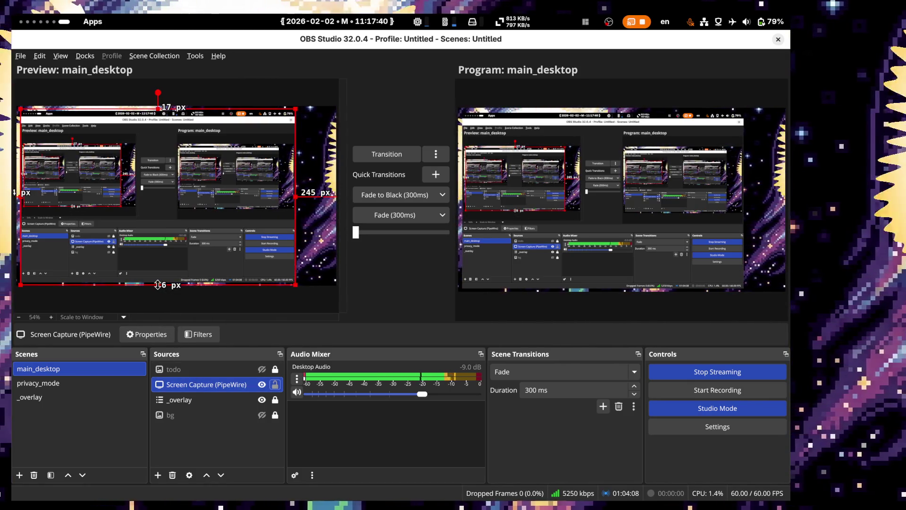
left_click_drag(158, 284, 160, 283)
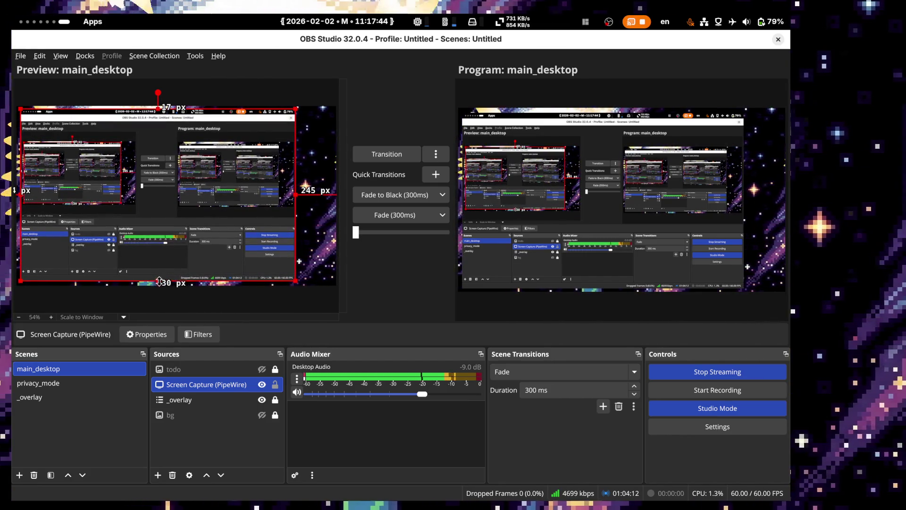
key("ctrl+r")
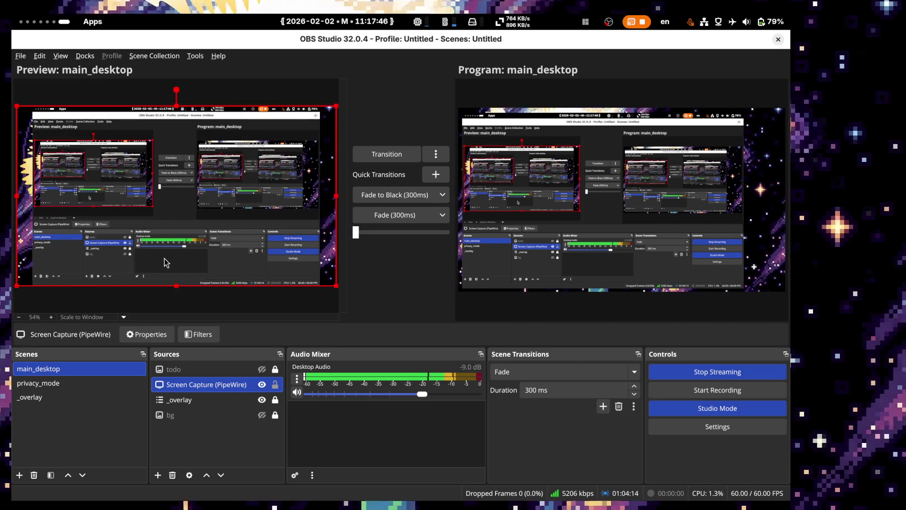
key("ctrl+z")
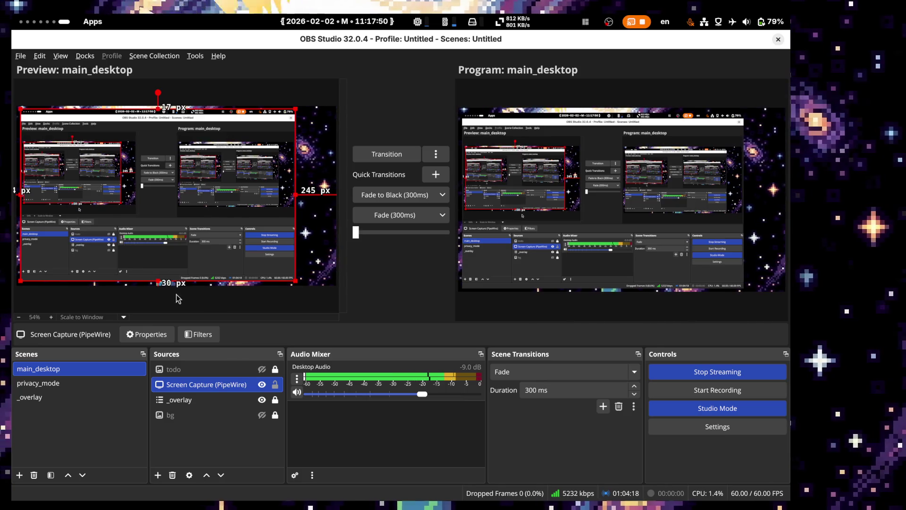
left_click_drag(153, 166, 159, 166)
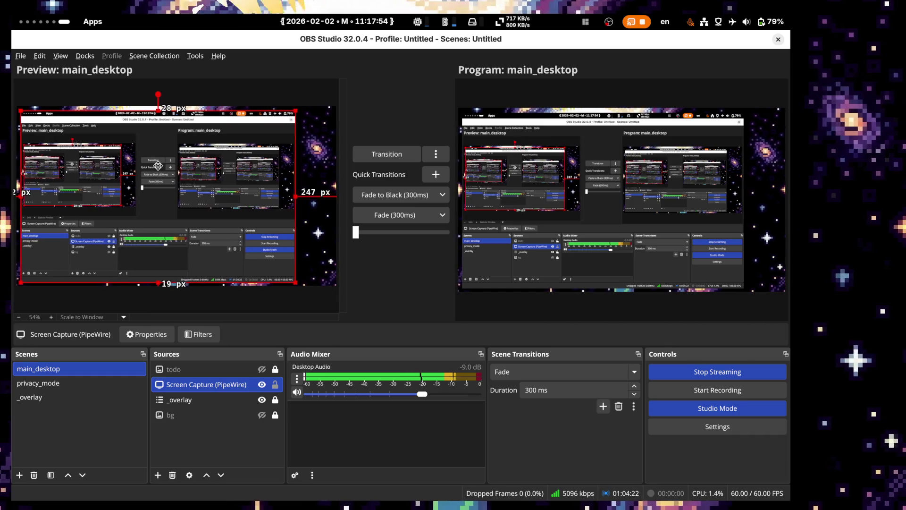
left_click_drag(159, 166, 159, 164)
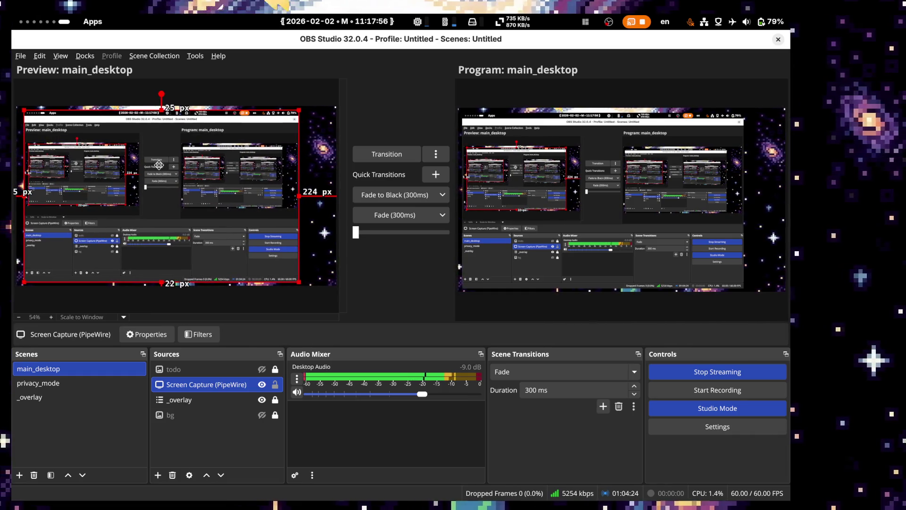
left_click(162, 299)
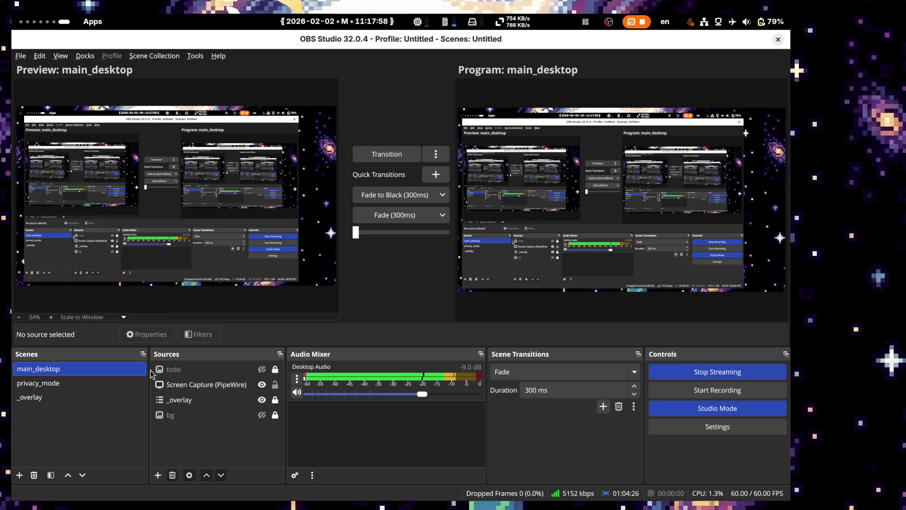
Shorten the screen capture further, lower it in the canvas, and toggle its position lock.
left_click(181, 280)
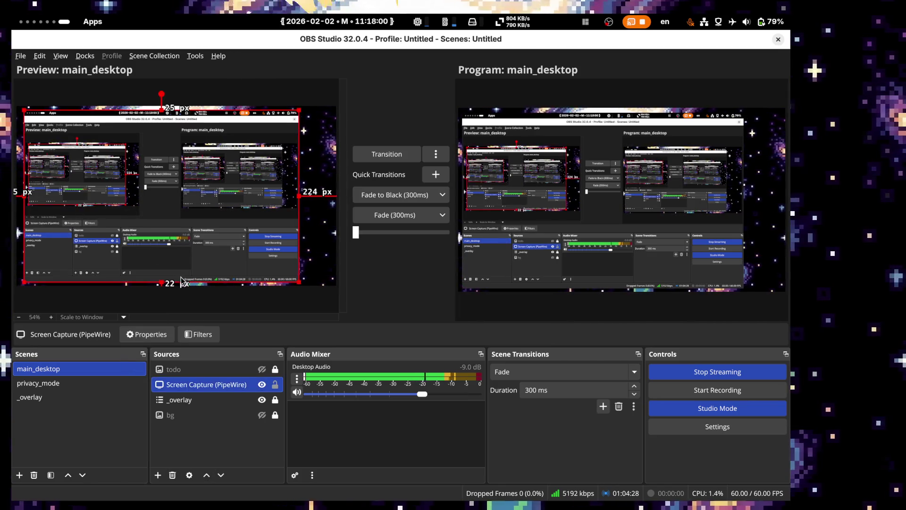
left_click_drag(161, 283, 163, 280)
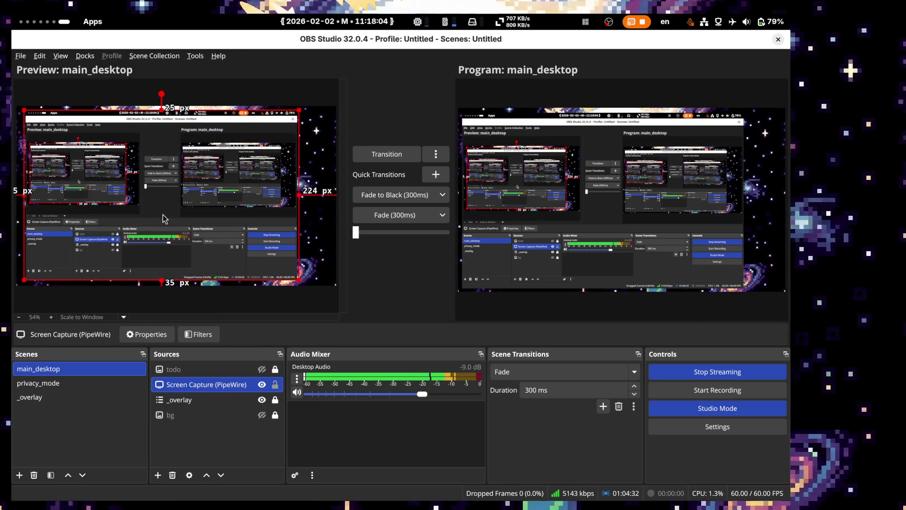
left_click_drag(162, 213, 162, 215)
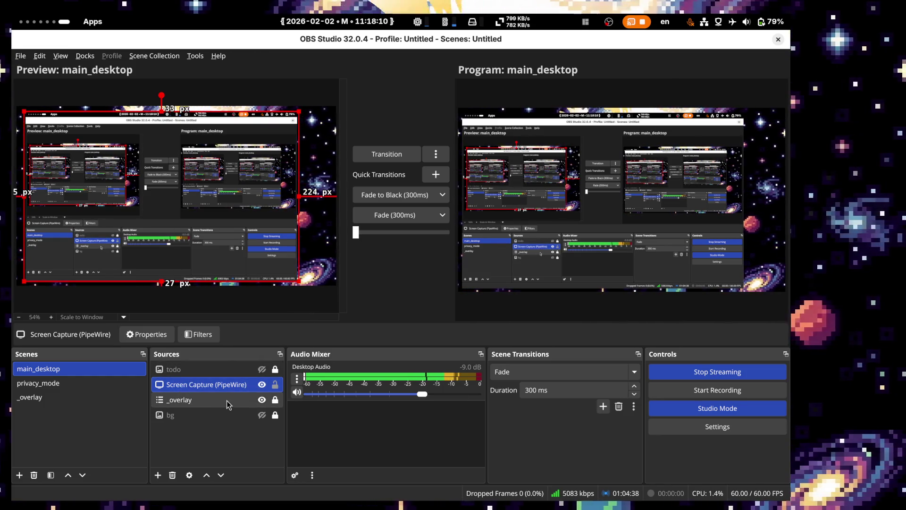
left_click(274, 384)
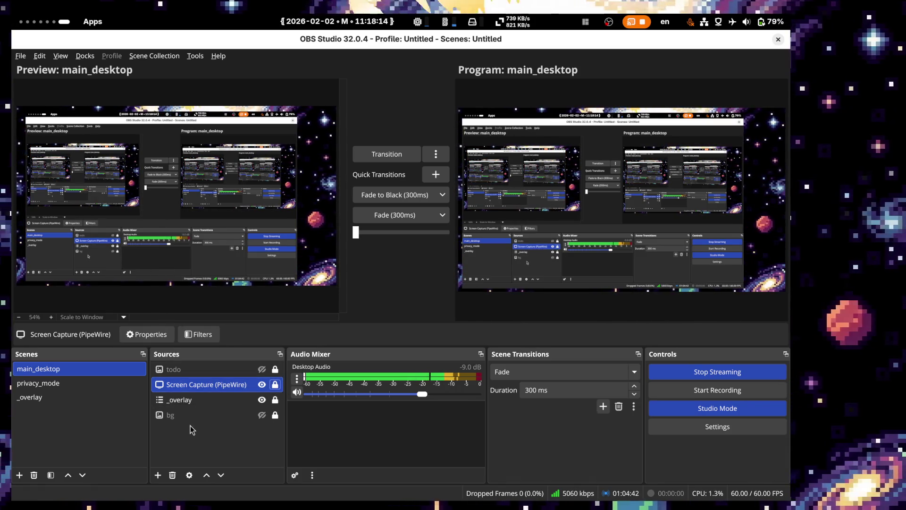
left_click(275, 384)
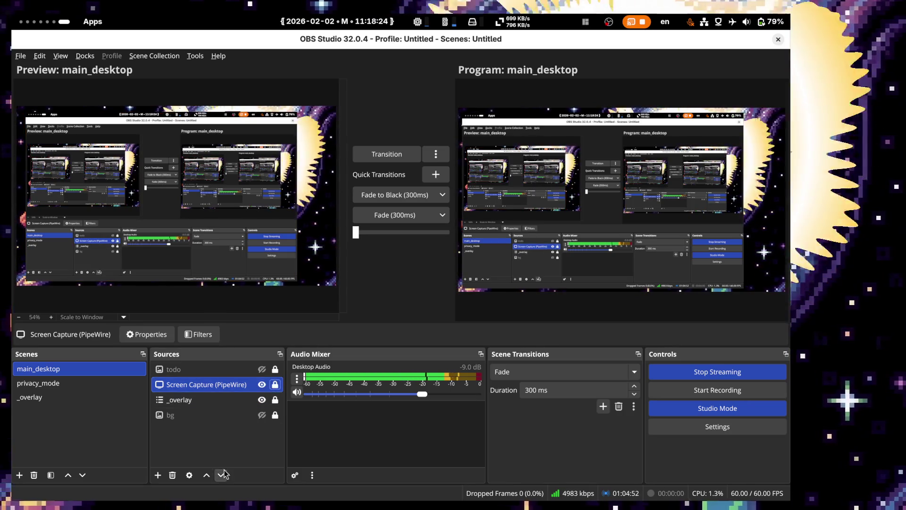
left_click(207, 444)
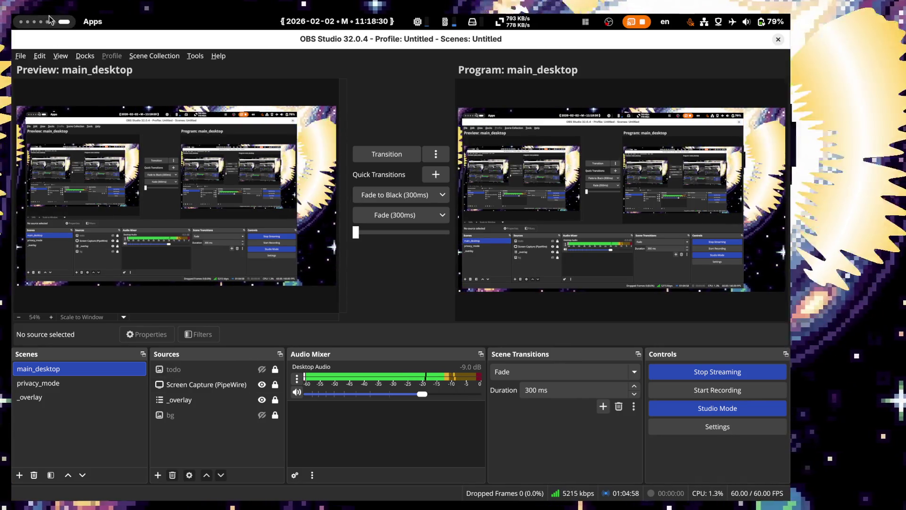
Bring the Rust forum browser window to the front from the window overview.
left_click(24, 14)
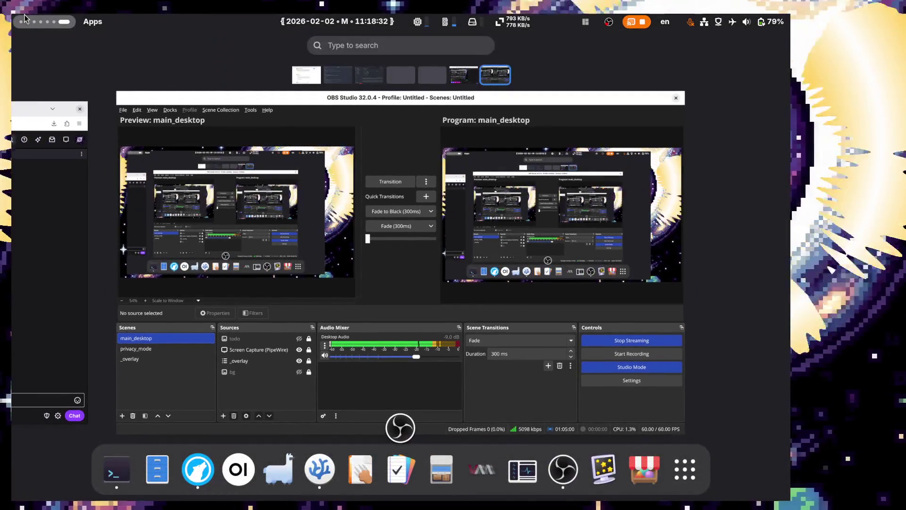
left_click(311, 81)
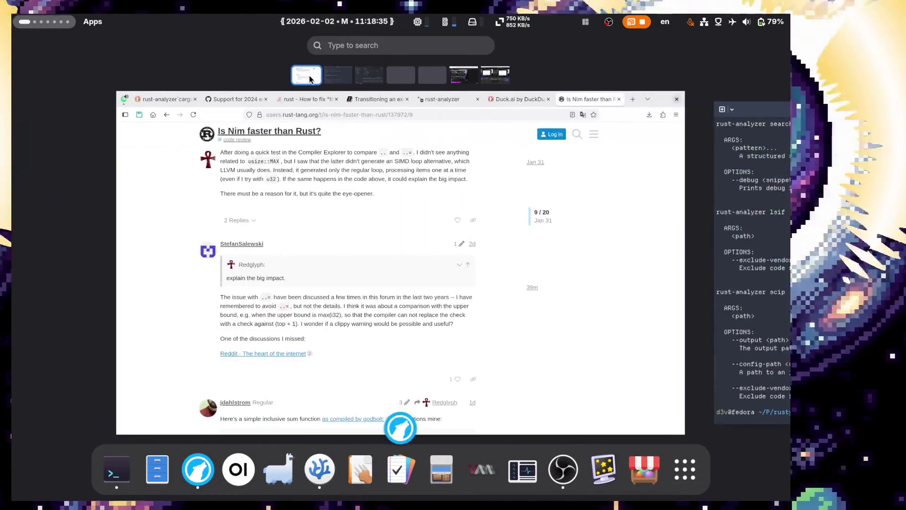
left_click(310, 238)
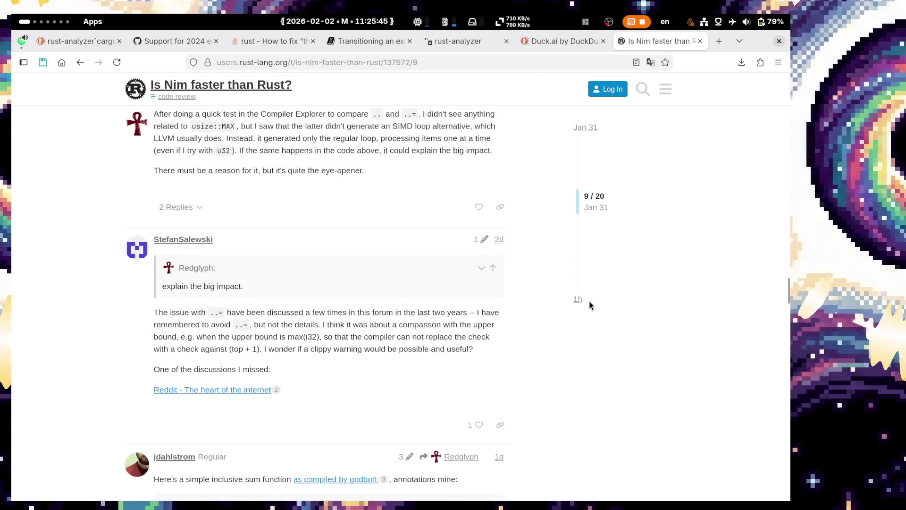
Read the 'Is Nim faster than Rust?' thread fullscreen, then bring up Activities.
key("F11")
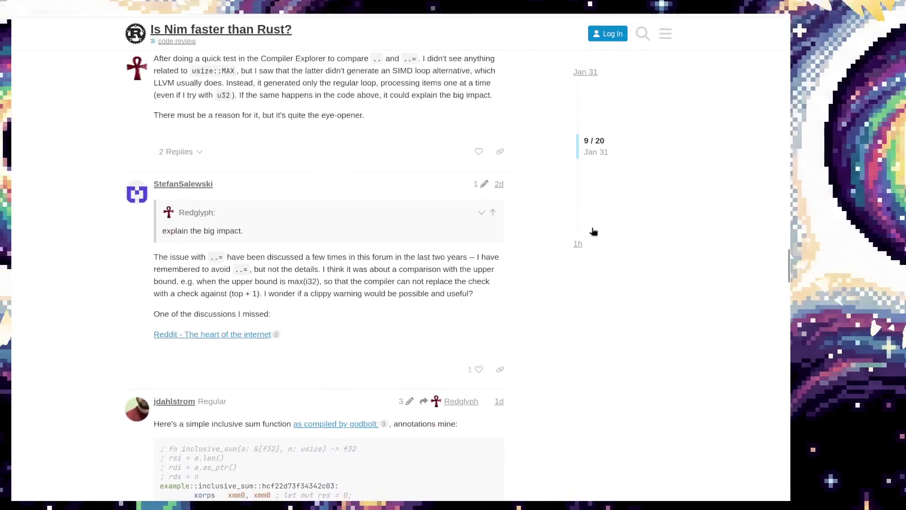
scroll(585, 226, "down", 5)
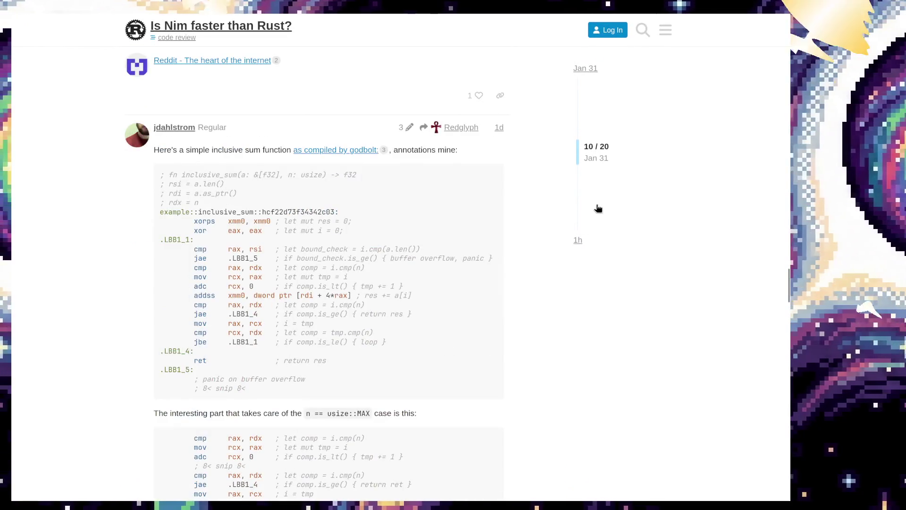
key("super")
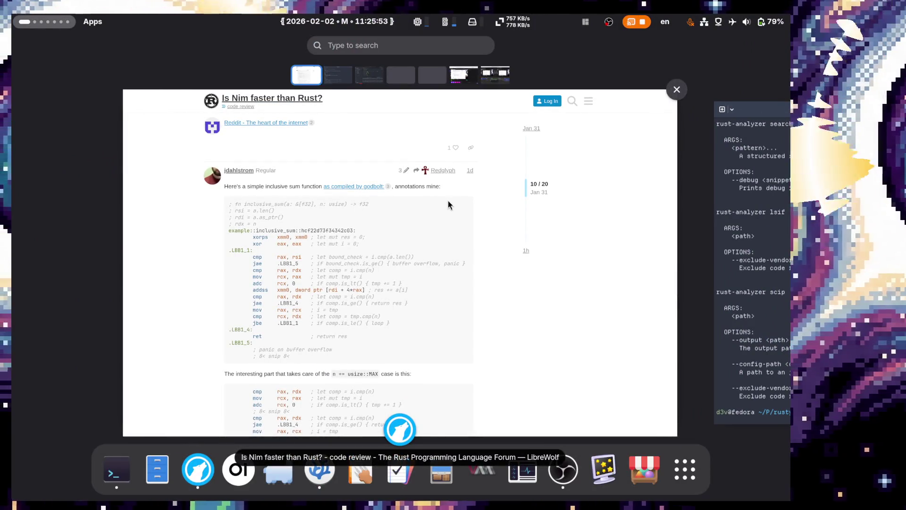
Look through the Twitch stream manager, code editor and terminal workspaces.
left_click(466, 81)
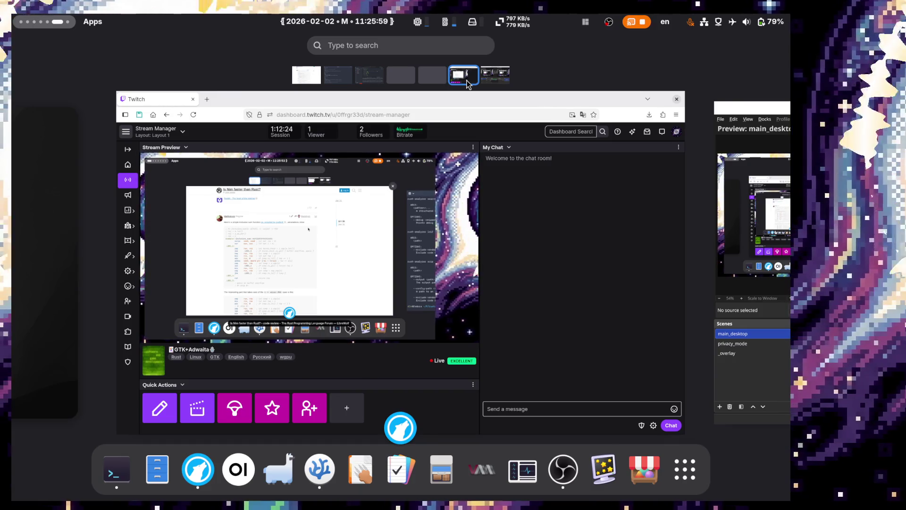
left_click(367, 79)
left_click(351, 81)
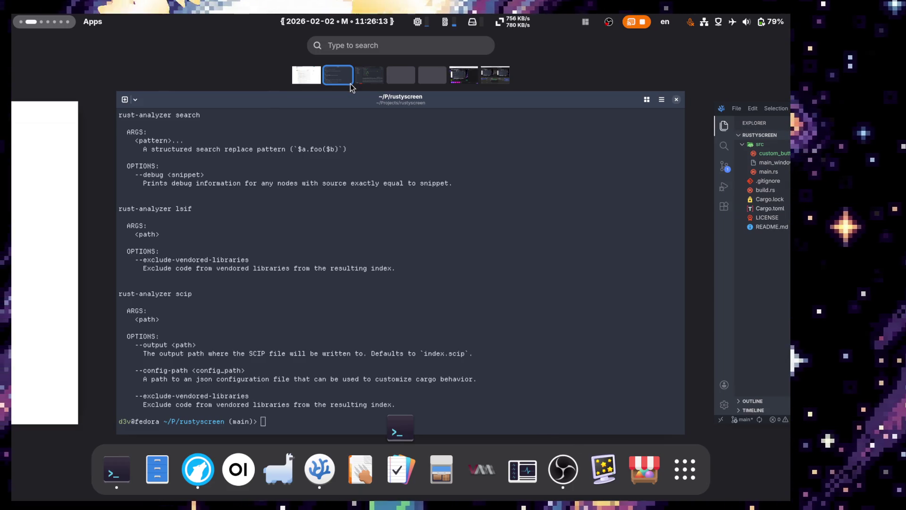
Return to the Nim-vs-Rust forum thread full size and scroll to post 13/20.
scroll(351, 86, "up", 1)
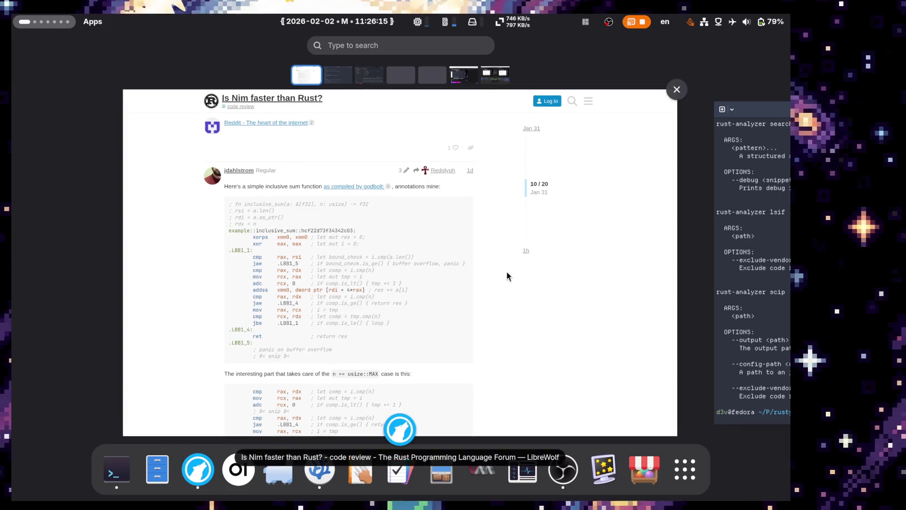
left_click(507, 273)
scroll(635, 262, "down", 5)
scroll(610, 255, "down", 5)
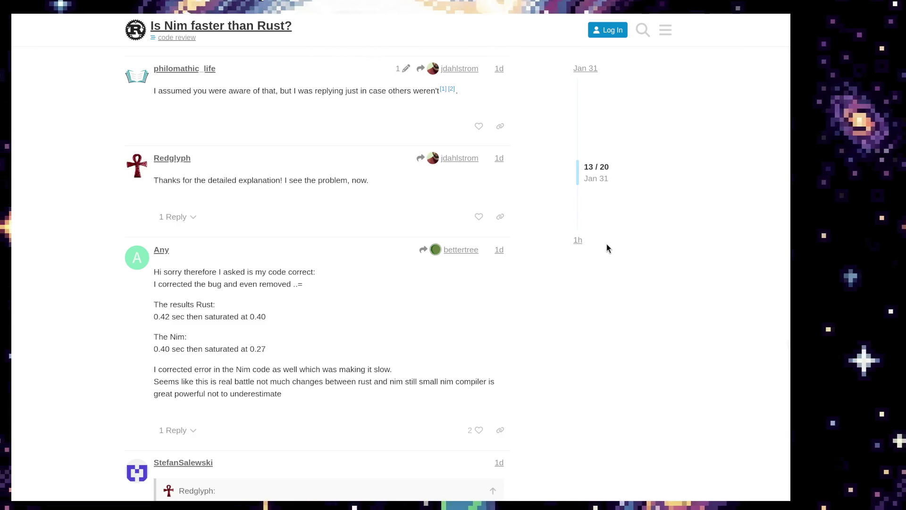
Glance over the Duck.ai chat and rust-analyzer home page tabs.
scroll(607, 244, "down", 10)
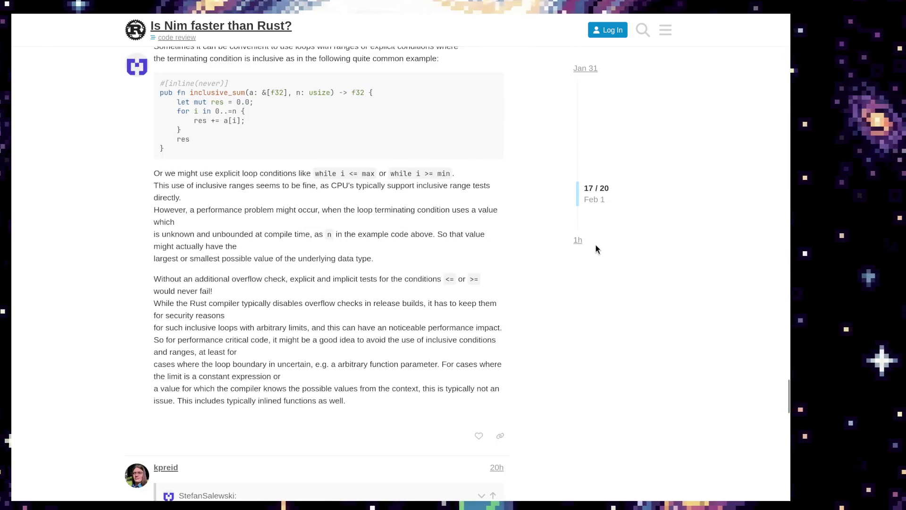
left_click(661, 24)
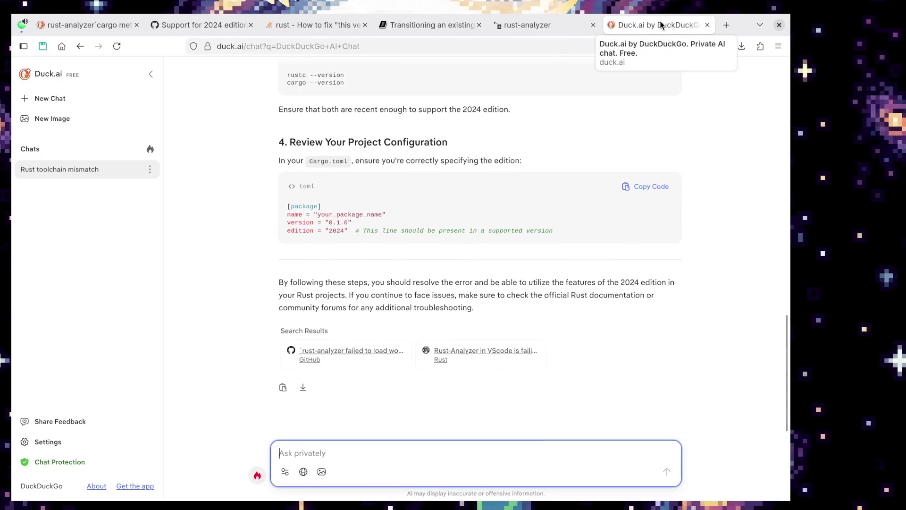
scroll(699, 342, "up", 4)
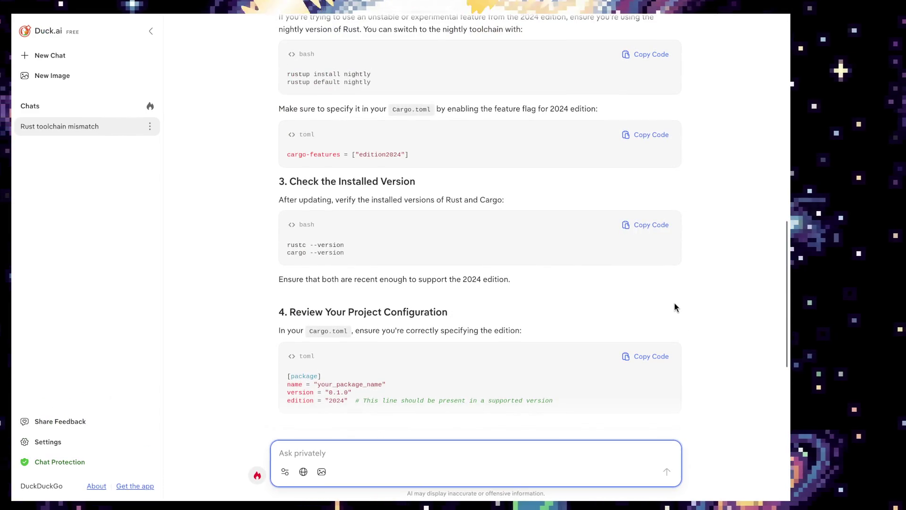
scroll(479, 279, "up", 10)
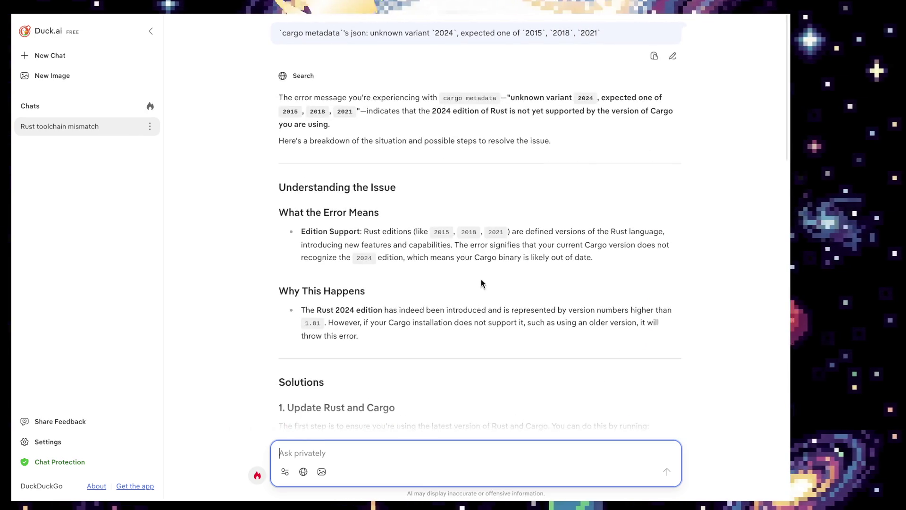
left_click(569, 28)
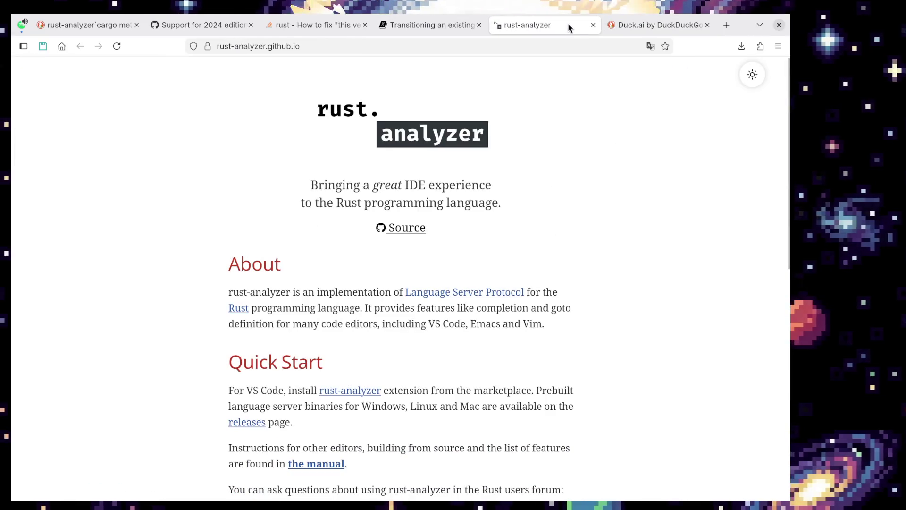
Close the Rust edition guide, Stack Overflow and cargo-deny issue tabs, landing on DuckDuckGo results.
left_click(409, 25)
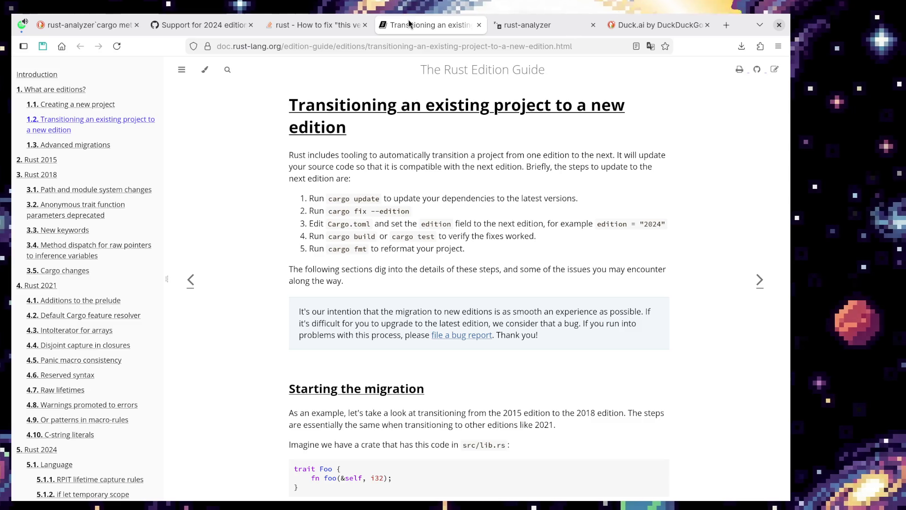
middle_click(409, 24)
left_click(321, 24)
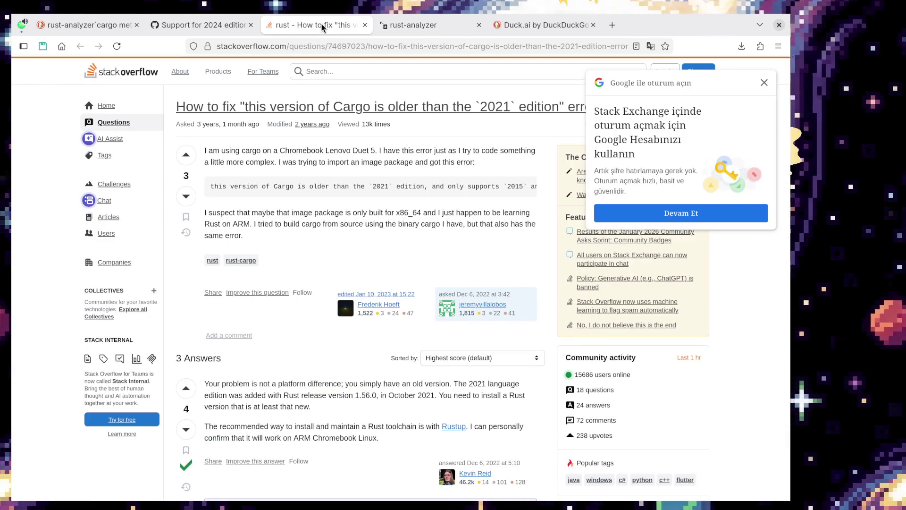
middle_click(321, 24)
left_click(178, 23)
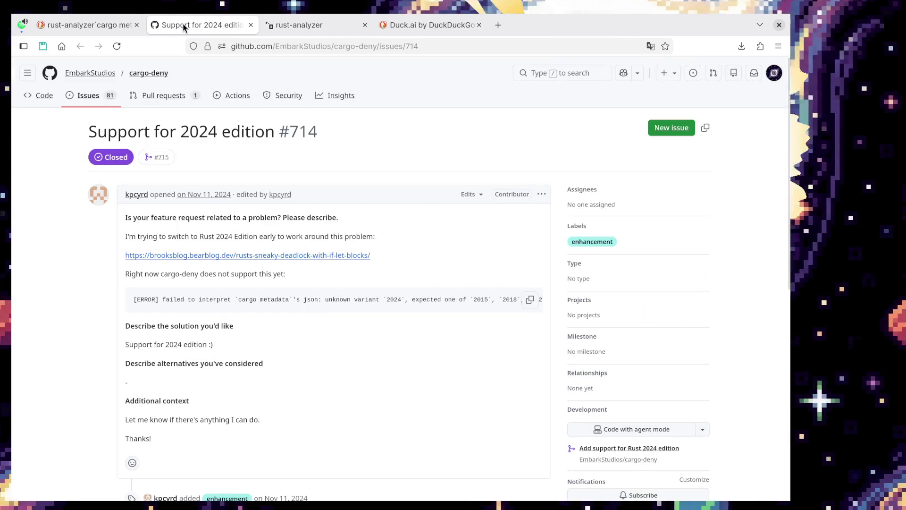
middle_click(183, 23)
left_click(98, 22)
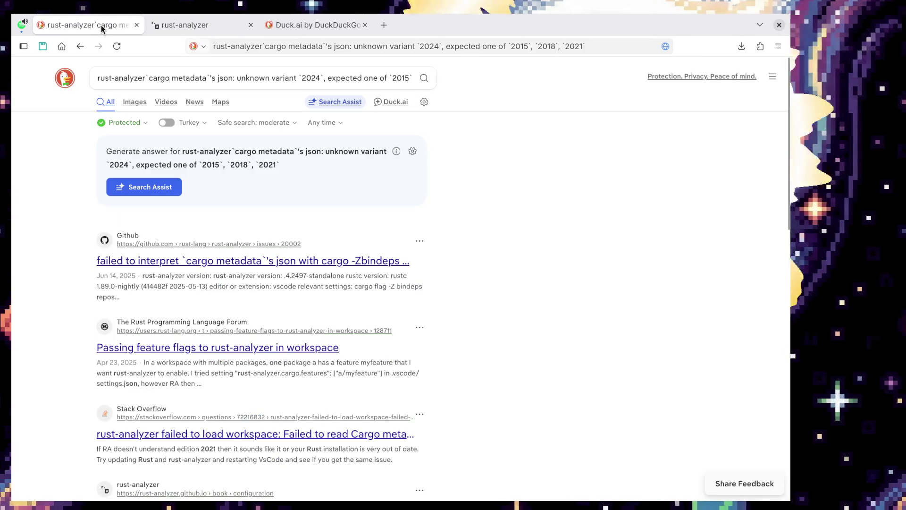
Follow the Source link on rust-analyzer.github.io to the rust-lang/rust-analyzer GitHub repository.
left_click(194, 24)
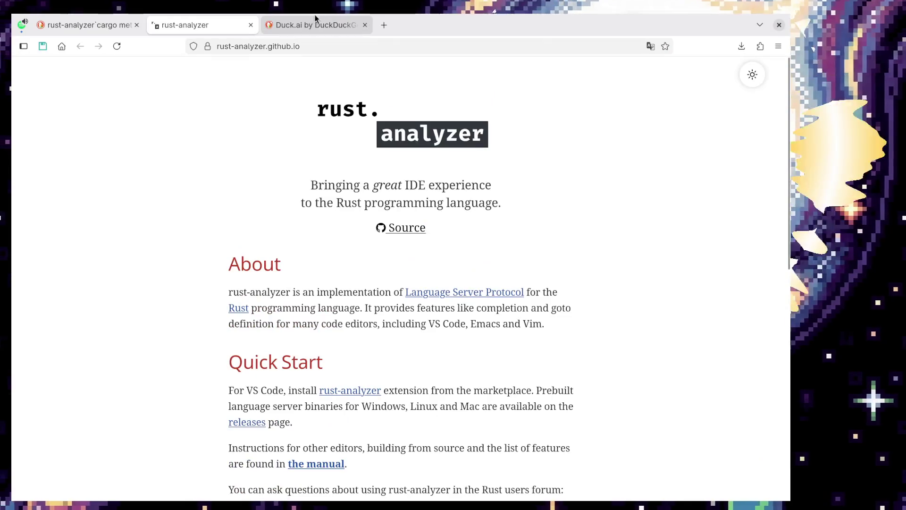
left_click(315, 22)
left_click(183, 24)
left_click(104, 25)
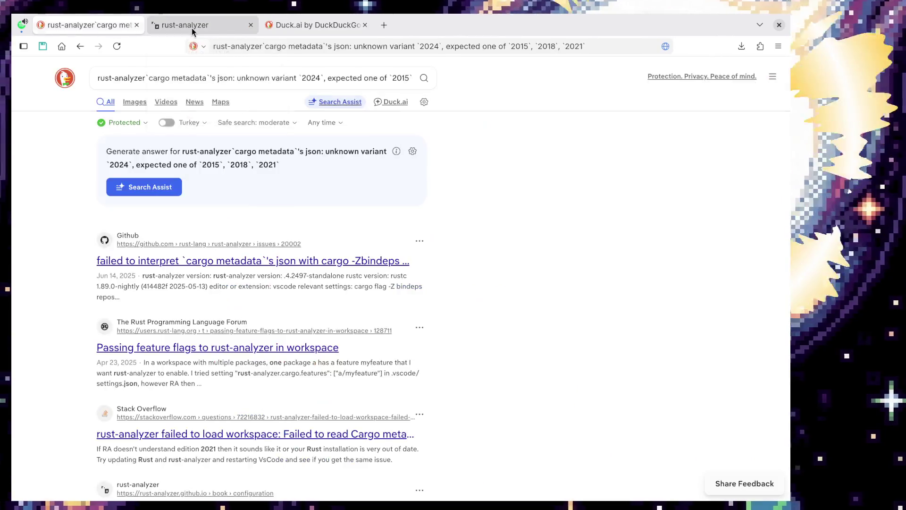
left_click(193, 29)
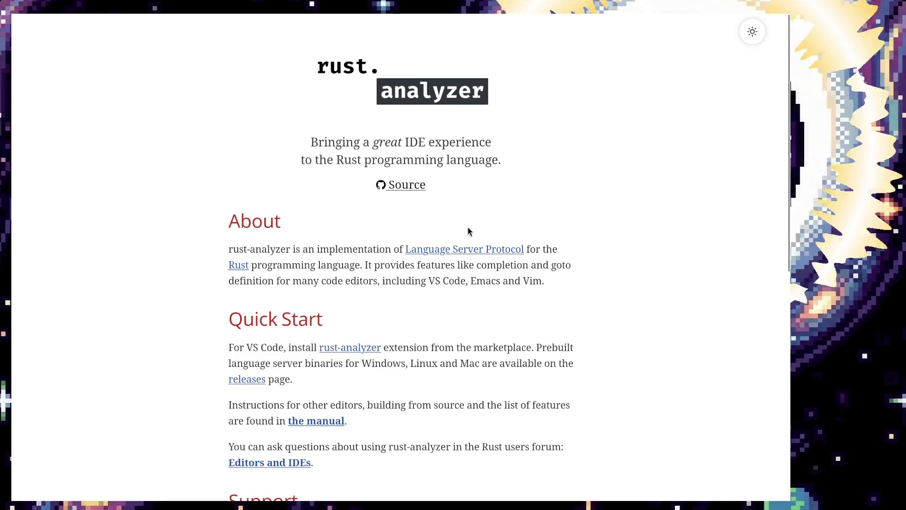
left_click(409, 186)
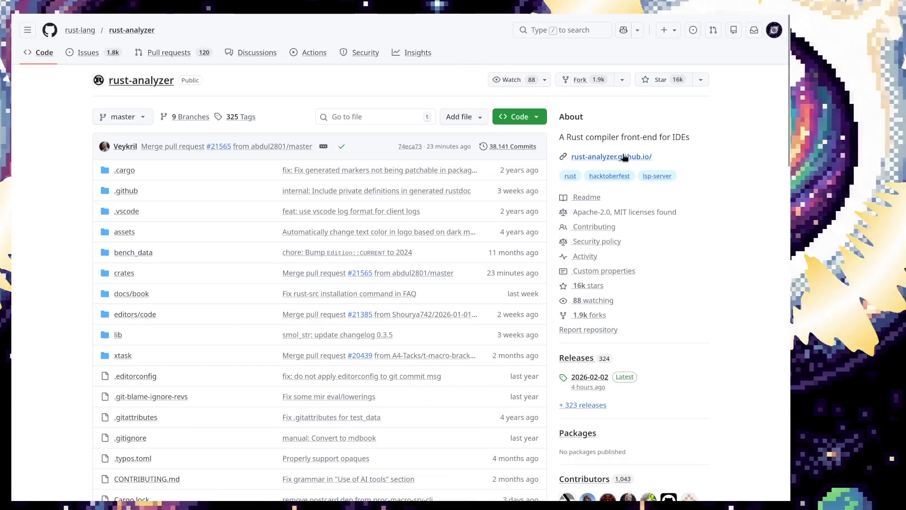
Search rust-analyzer's open issues for 2024 and open issue #16146 '2024 Edition'.
left_click(85, 56)
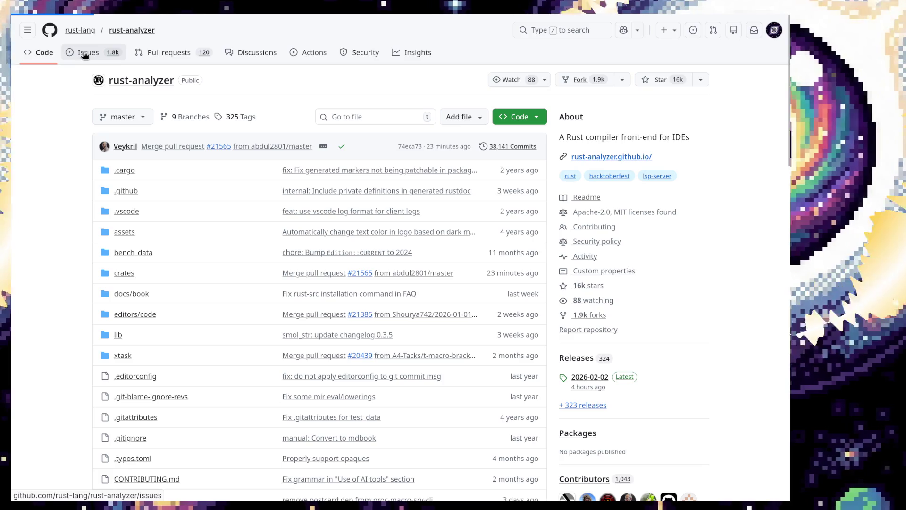
scroll(84, 54, "down", 1)
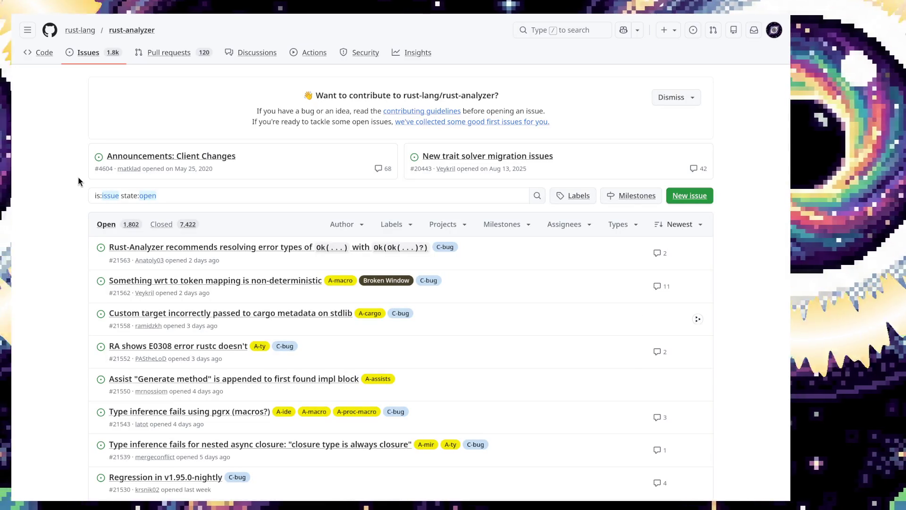
scroll(67, 178, "down", 6)
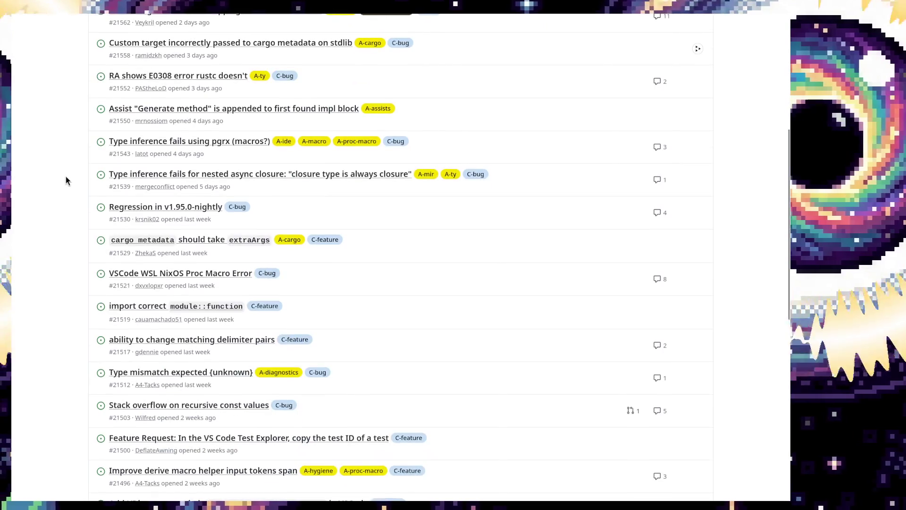
scroll(66, 179, "down", 6)
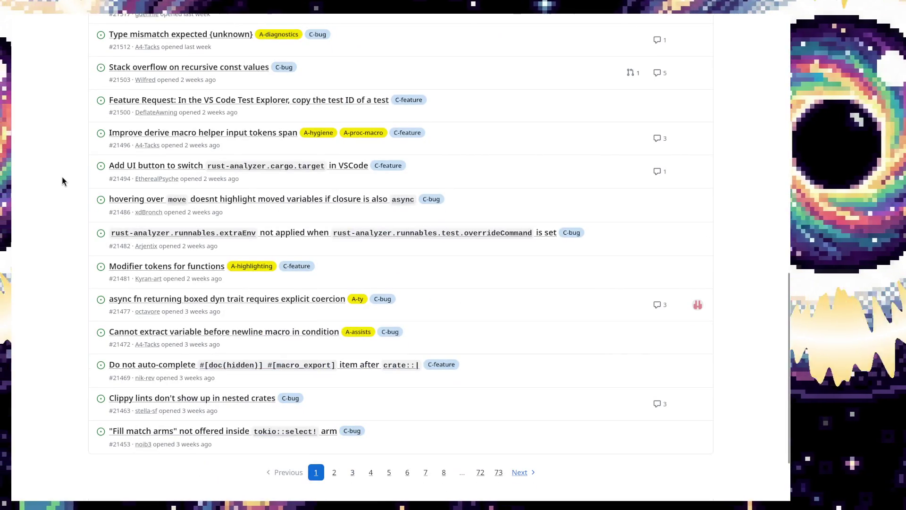
scroll(63, 181, "up", 10)
scroll(63, 181, "up", 2)
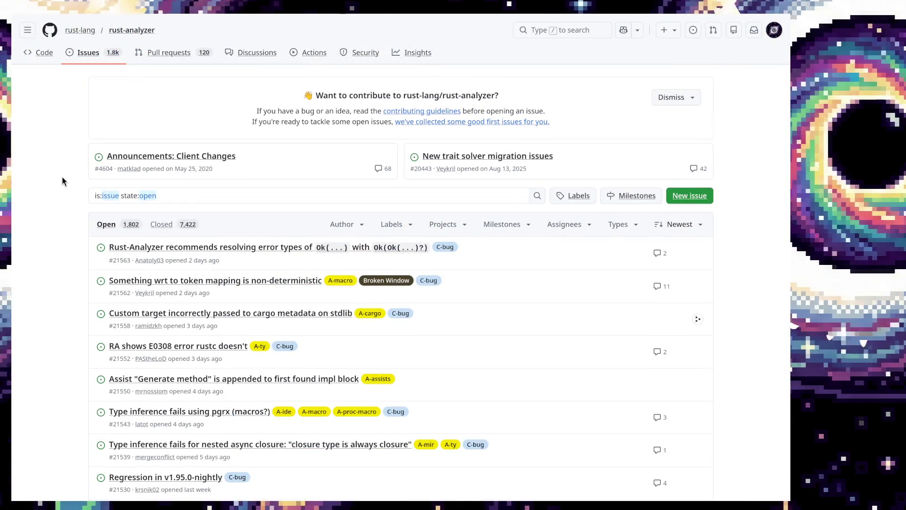
left_click(244, 192)
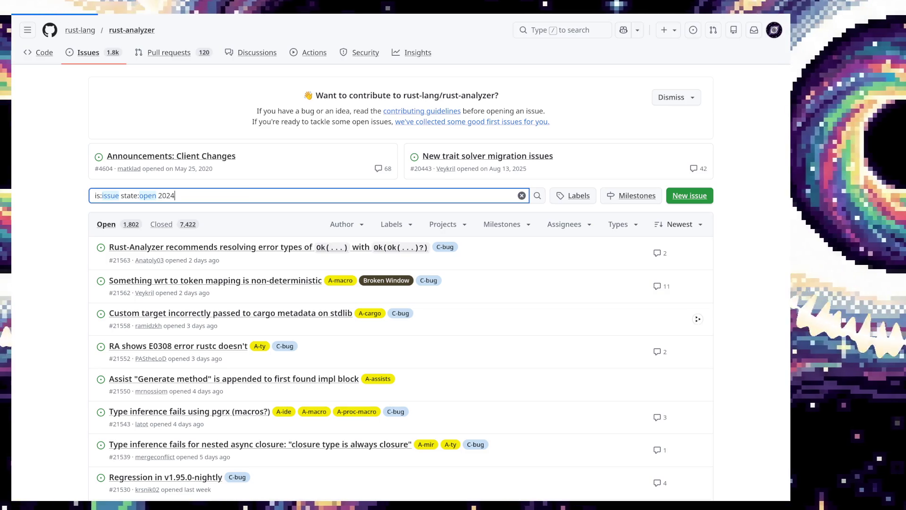
key("Return")
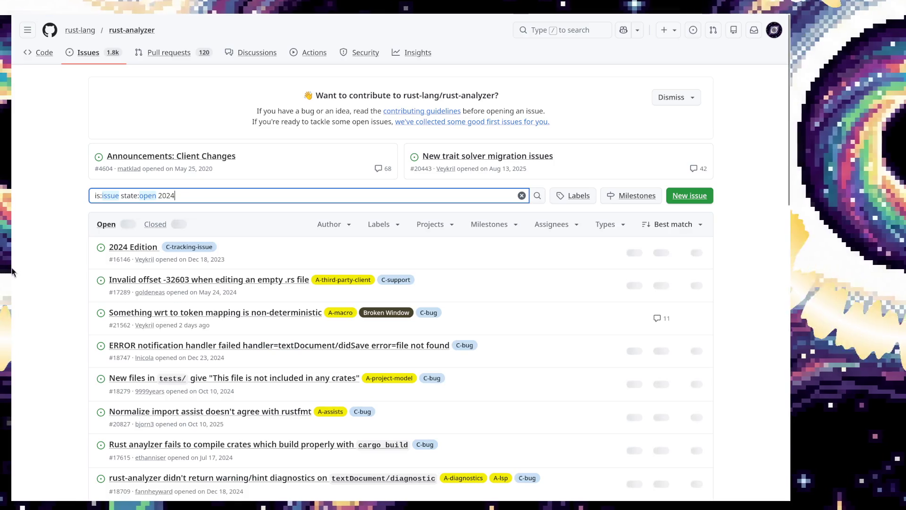
left_click(131, 248)
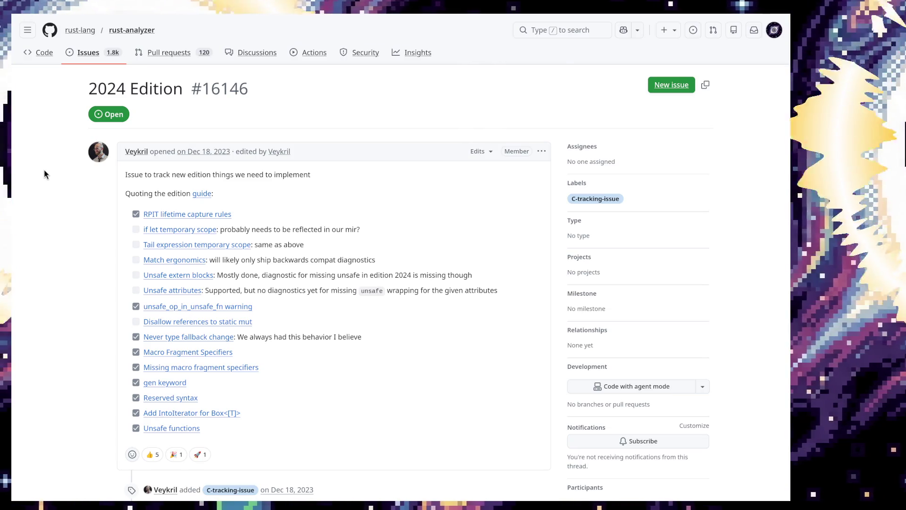
Skim the 2024 Edition issue from bottom back to top, then bring up Activities.
key("End")
key("Home")
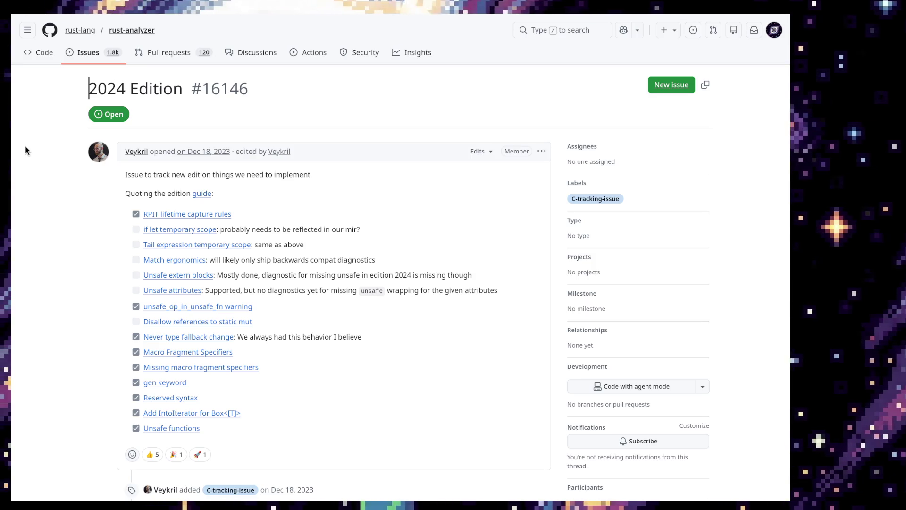
key("super")
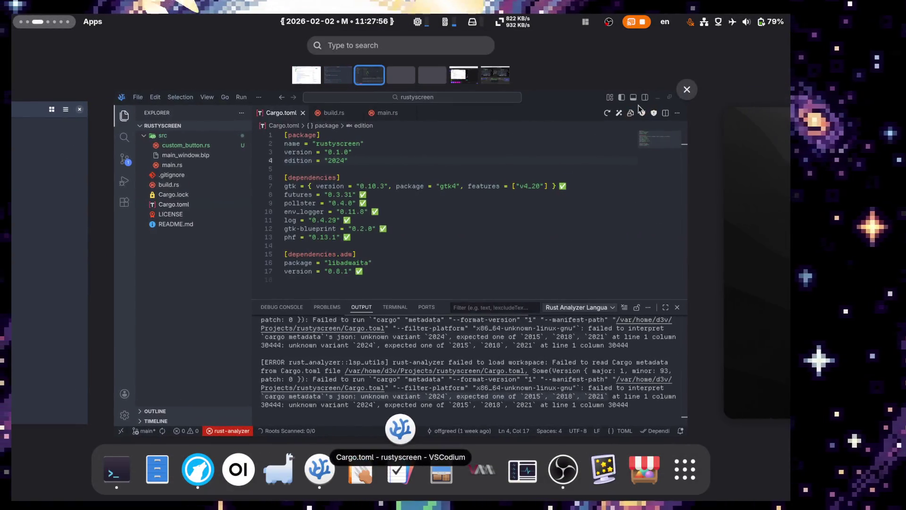
In the terminal, run cd .. to move from rustyscreen up to ~/Projects.
key("super")
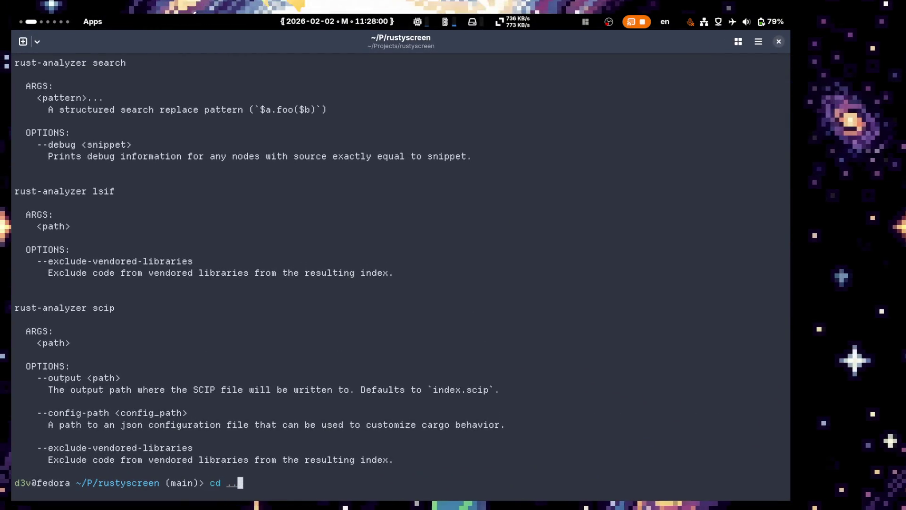
key("Return")
key("Tab")
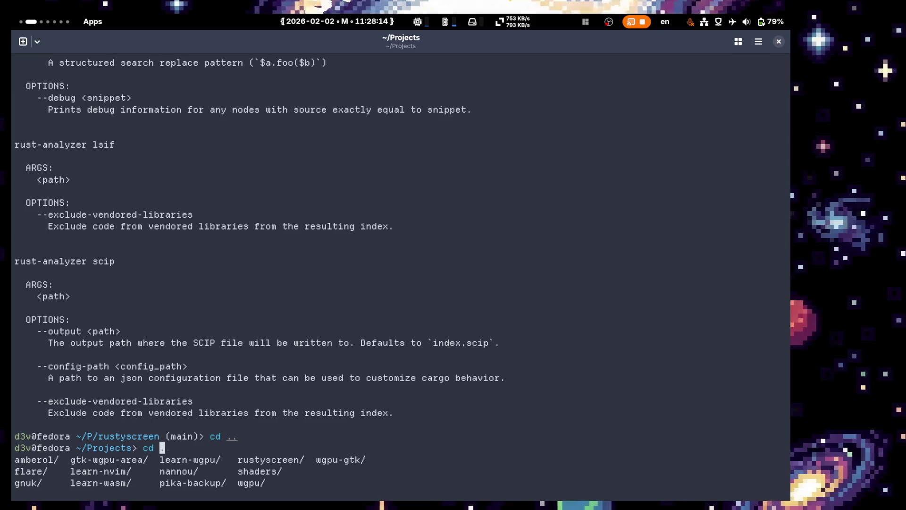
key("BackSpace")
key("BackSpace")
key("BackSpace")
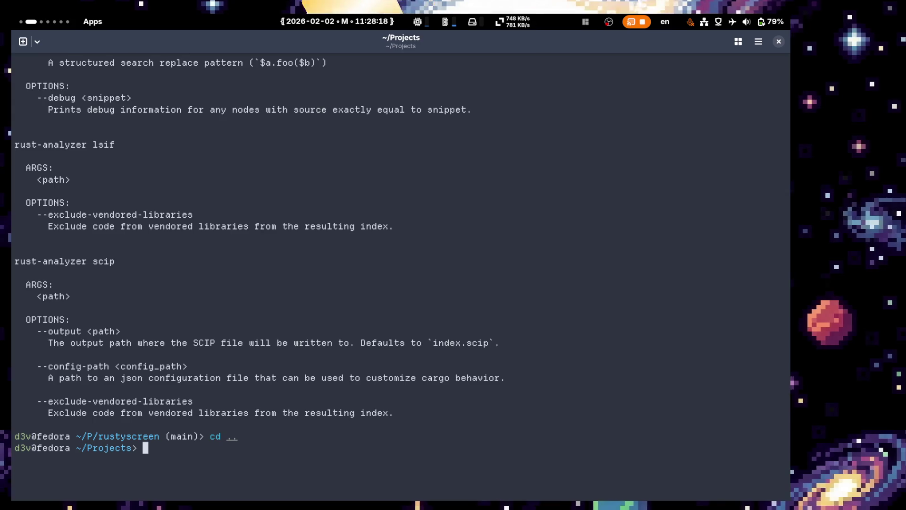
Search applications for 'flare', cancel, and clear stray text at the prompt.
key("super")
type("flare")
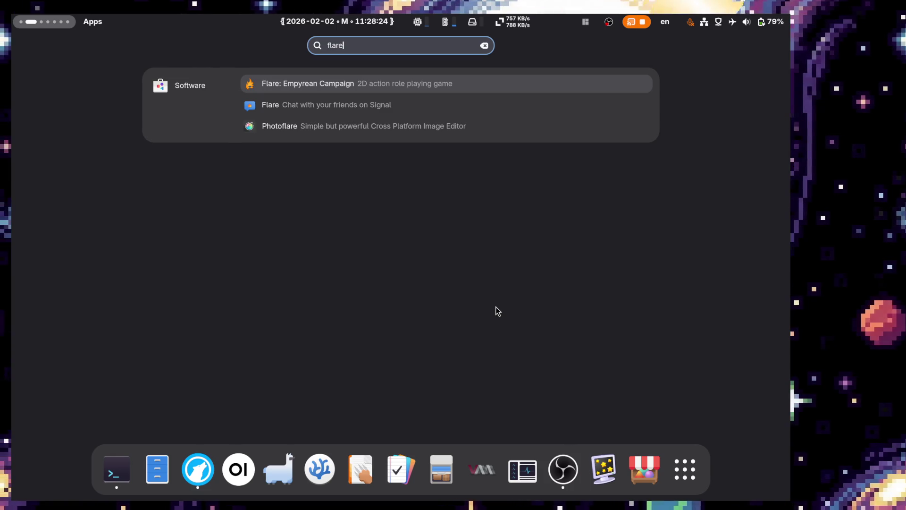
key("Escape")
key("Escape")
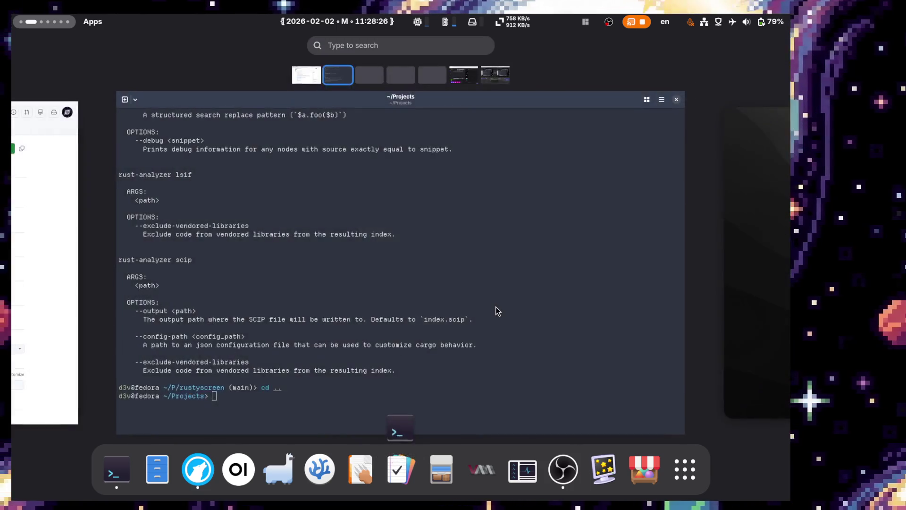
type("lkasjd")
key("BackSpace")
key("BackSpace")
key("BackSpace")
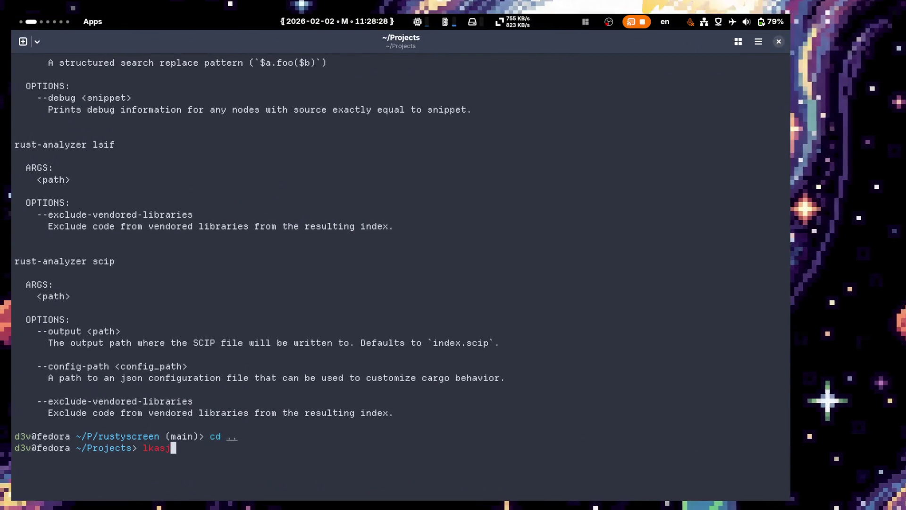
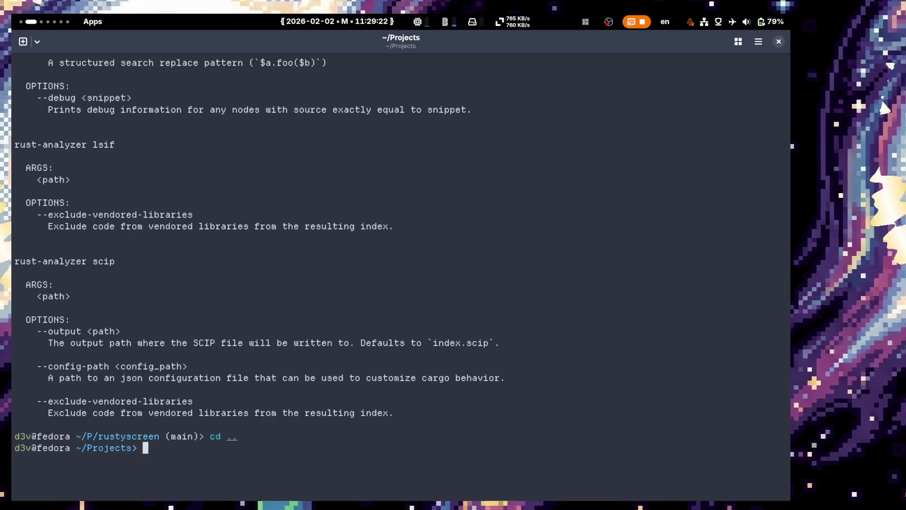
Create a new test2024 folder under Projects with mkdir.
type("mkdir")
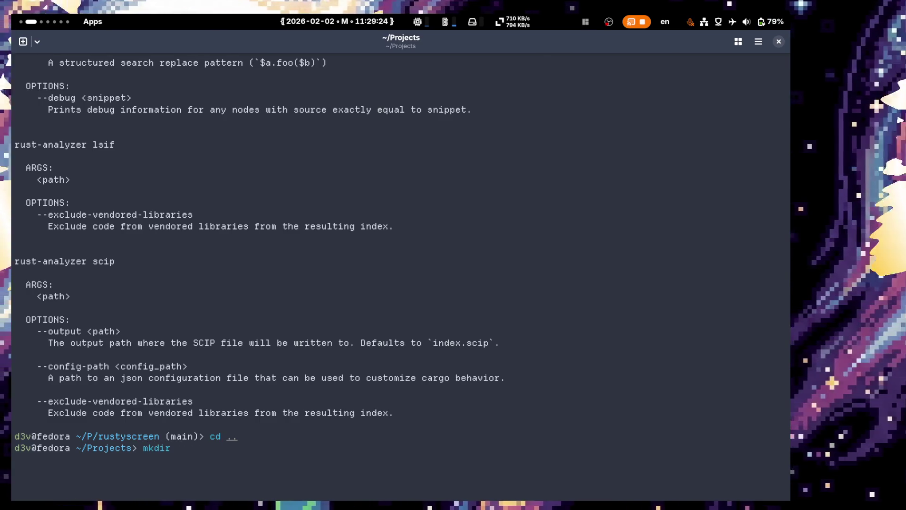
key("BackSpace")
key("BackSpace")
key("BackSpace")
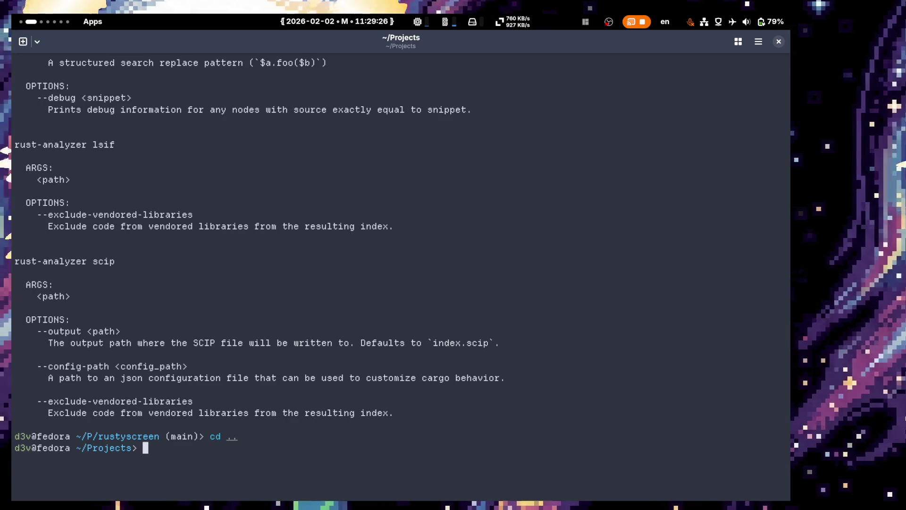
type("kdir ")
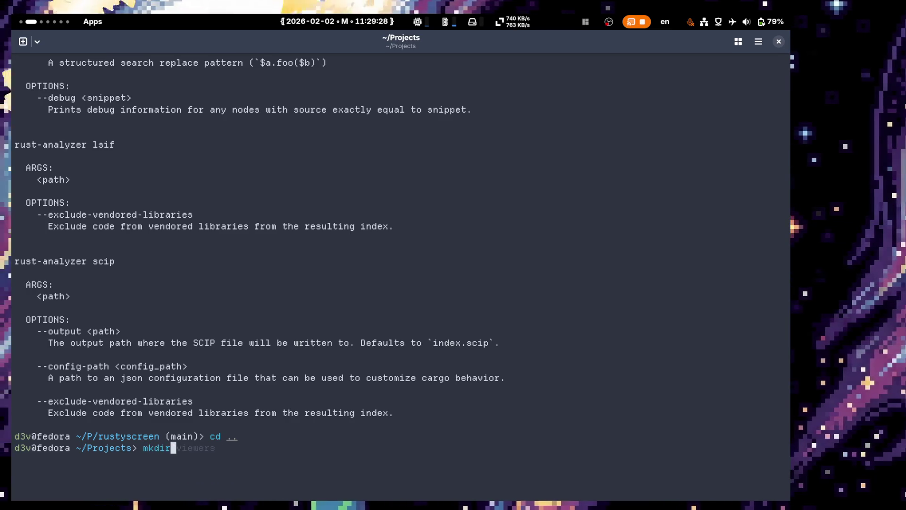
type("test")
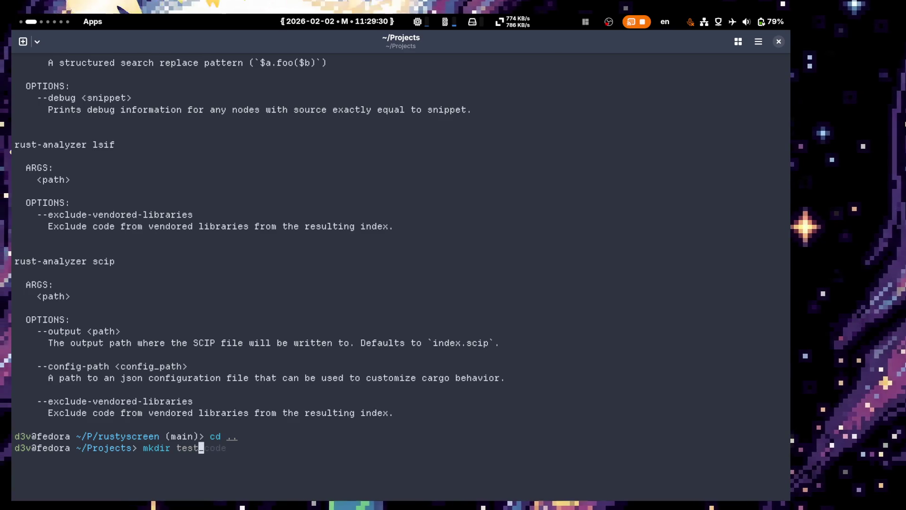
type("-")
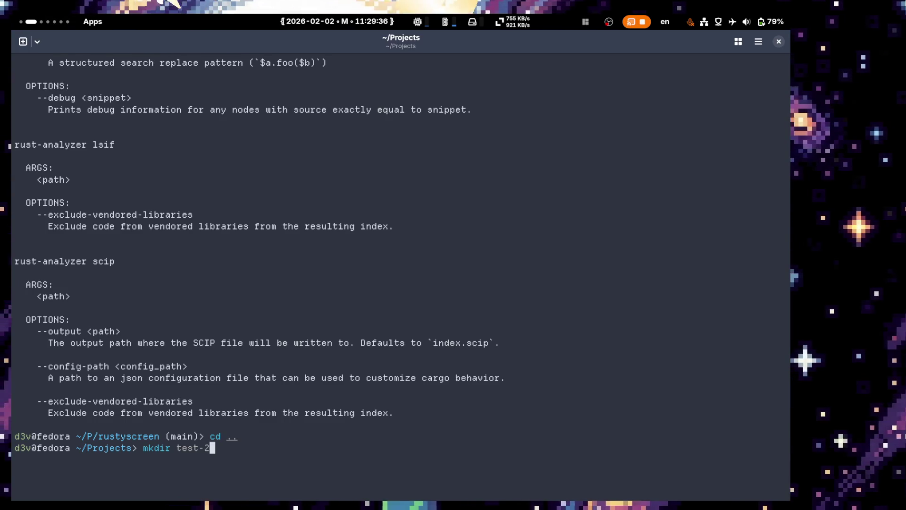
key("BackSpace")
type("2024")
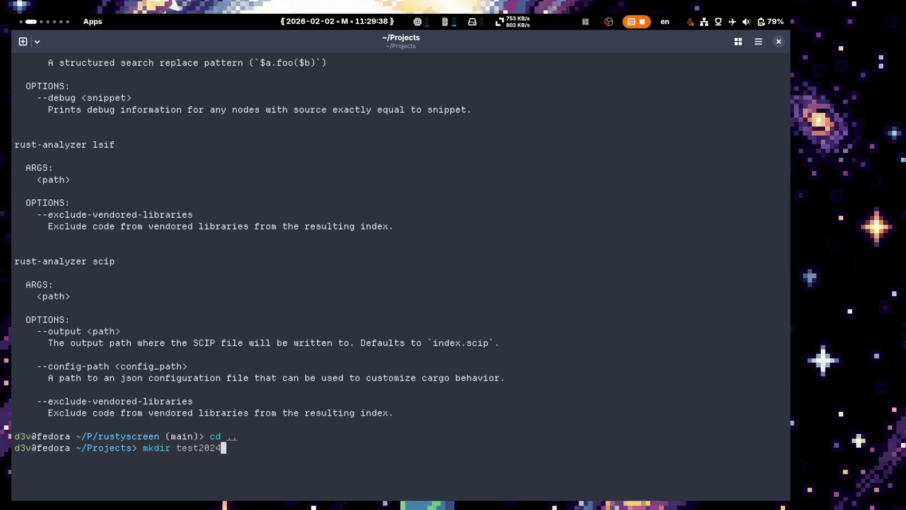
key("Return")
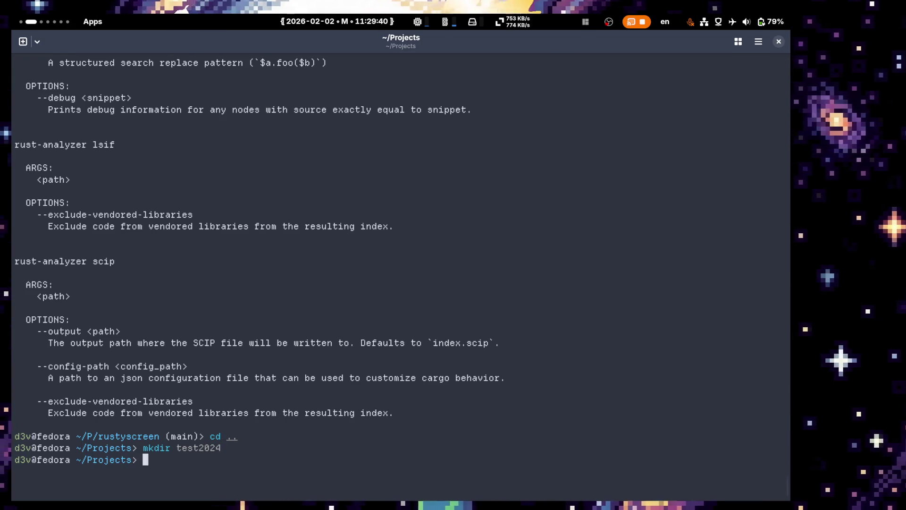
Enter test2024, run cargo init for a binary package, and open it with codium ./.
type("cd tes")
key("Tab")
key("Return")
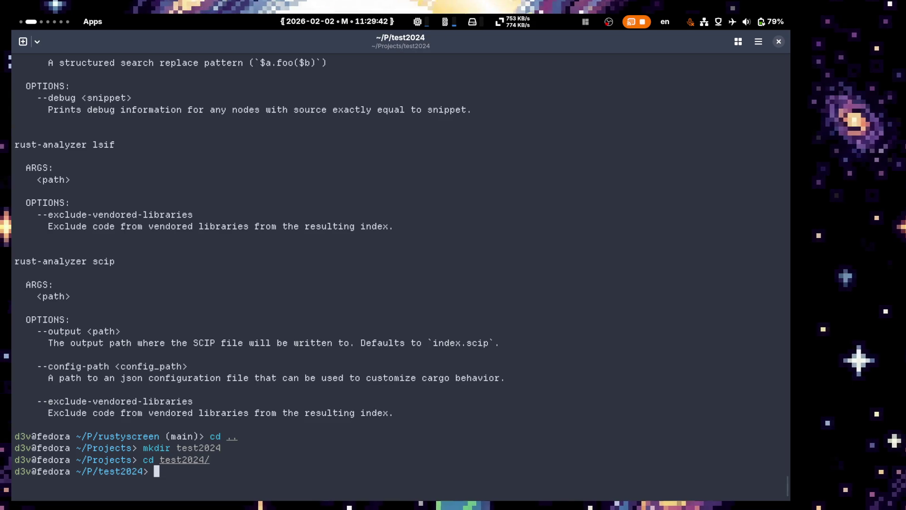
type("cargo")
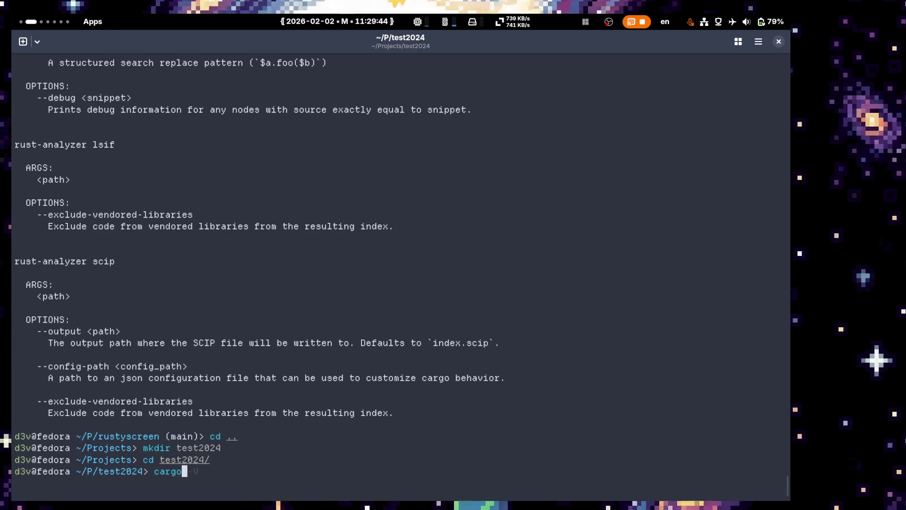
type(" init")
key("Return")
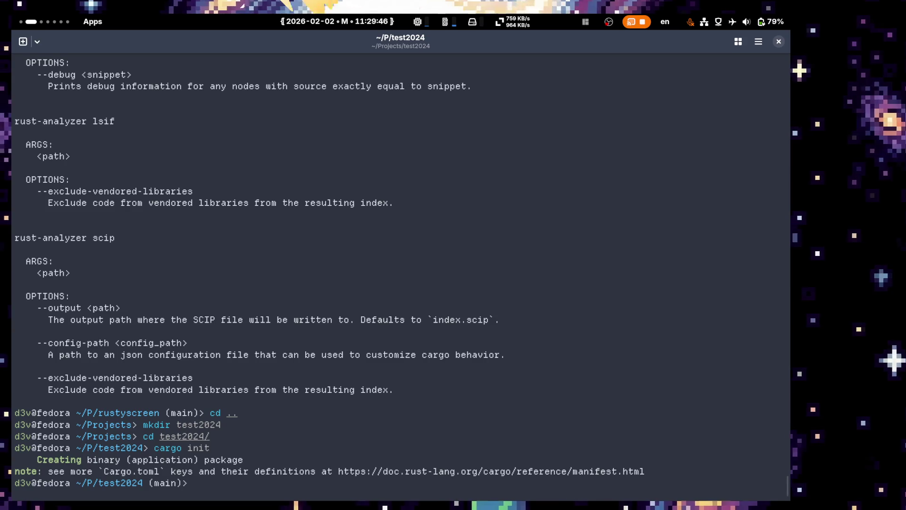
type("codium ./")
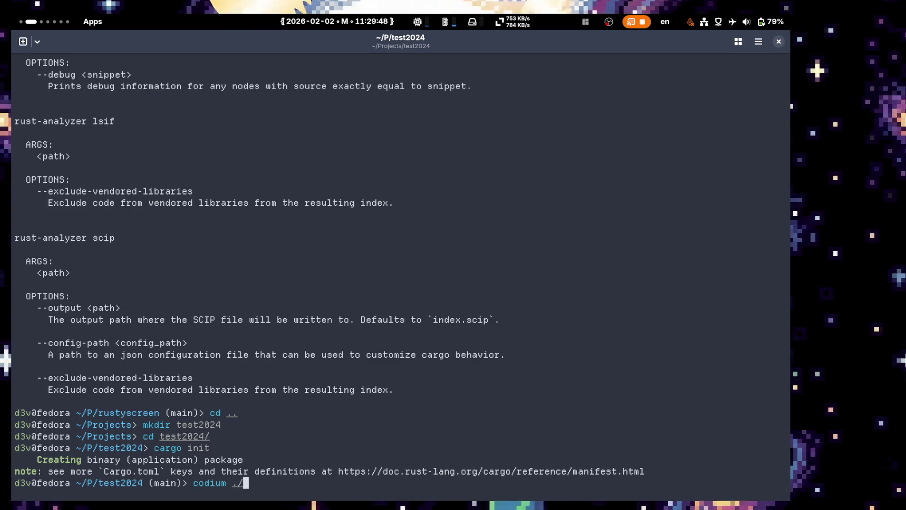
key("Return")
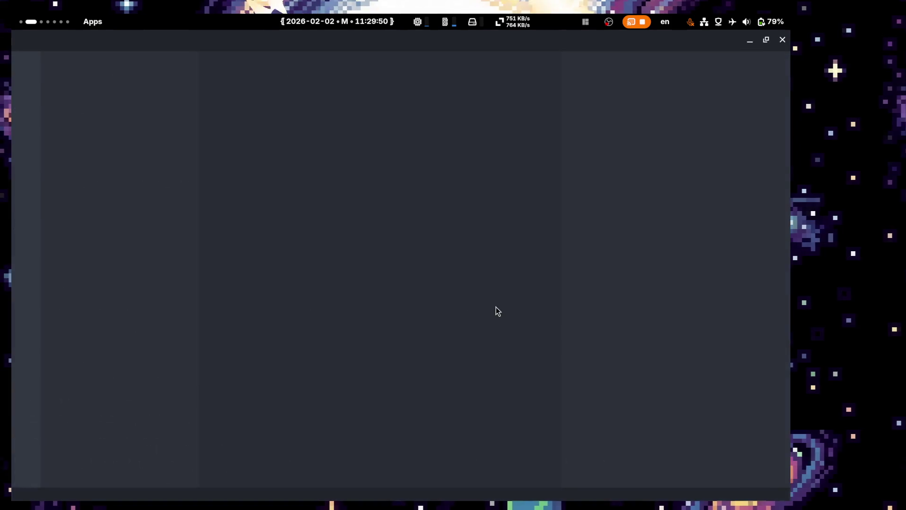
Trust the workspace and open Cargo.toml and src/main.rs in the editor.
key("Return")
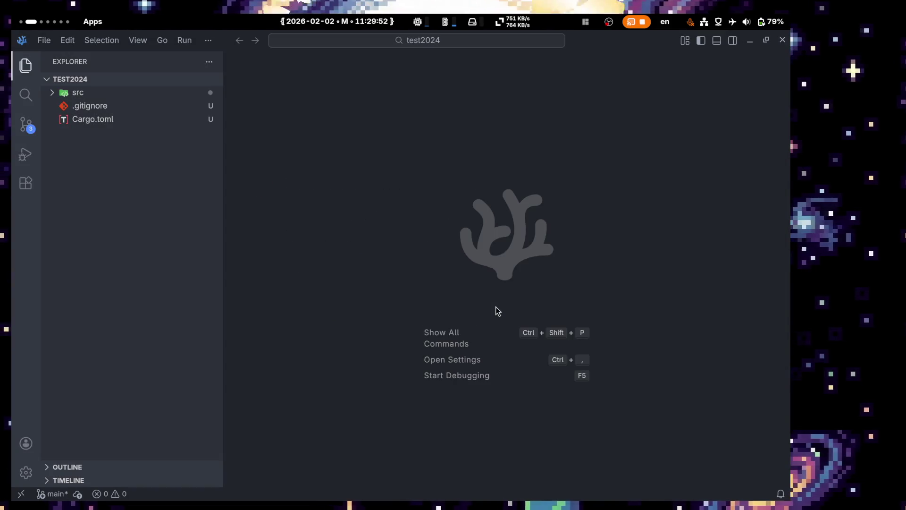
left_click(93, 119)
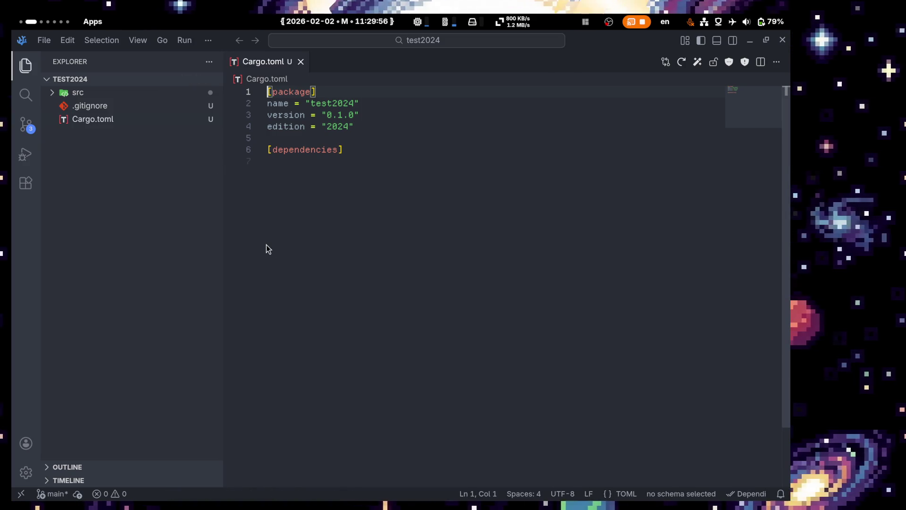
left_click(52, 93)
left_click(114, 106)
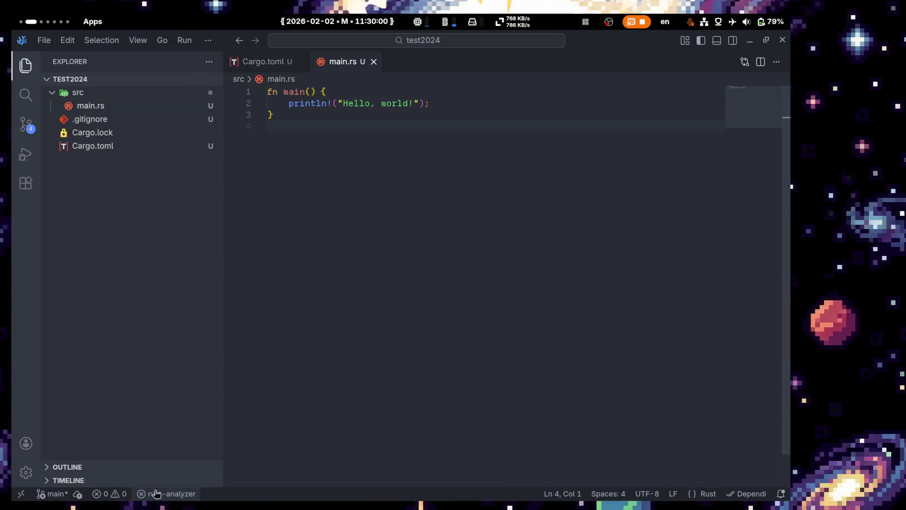
mouse_move(157, 494)
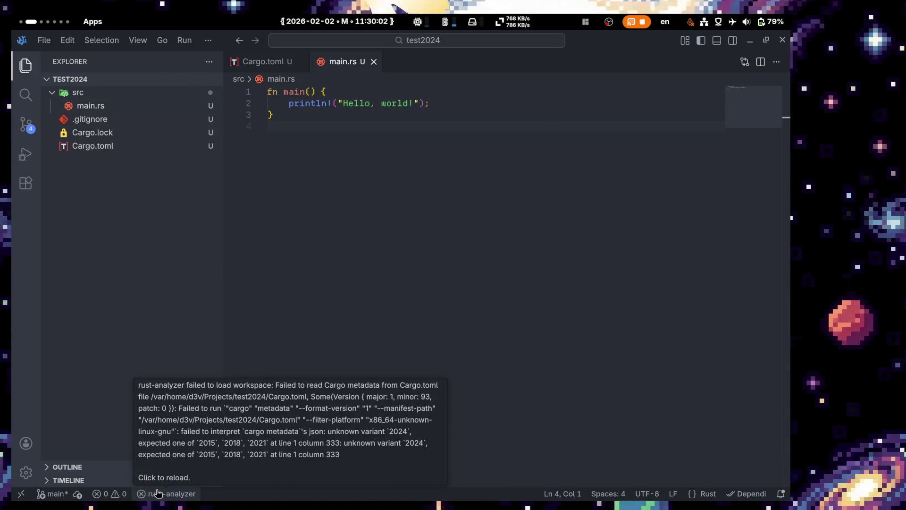
Change the edition in Cargo.toml from "2024" to "2021" and save the file.
left_click(105, 146)
left_click(349, 126)
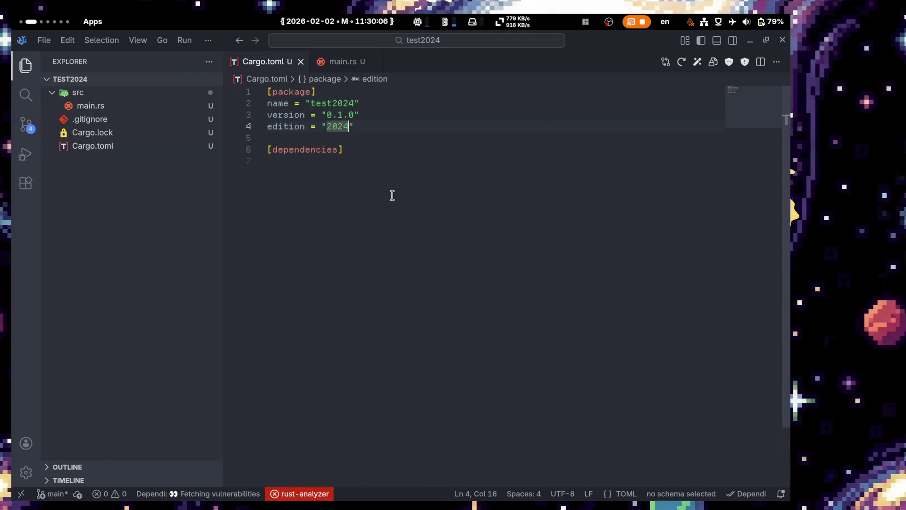
key("ctrl+period")
key("BackSpace")
type("1")
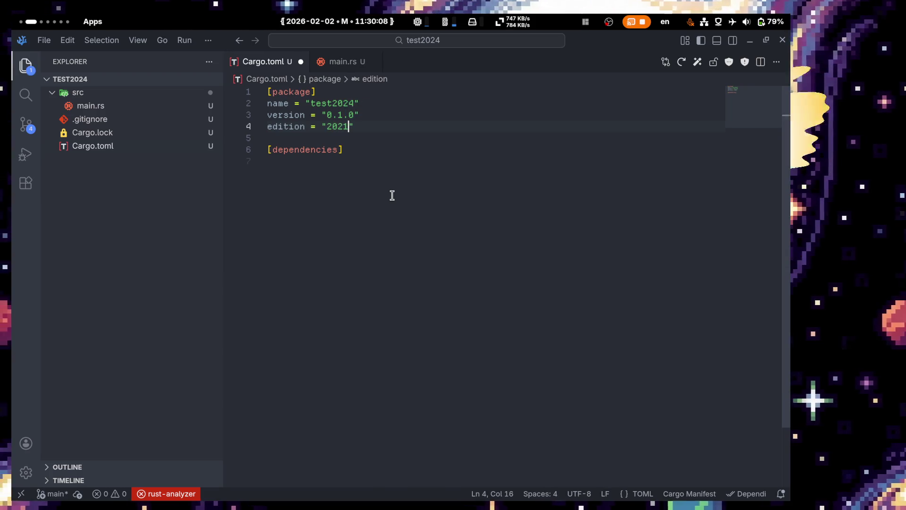
key("ctrl+s")
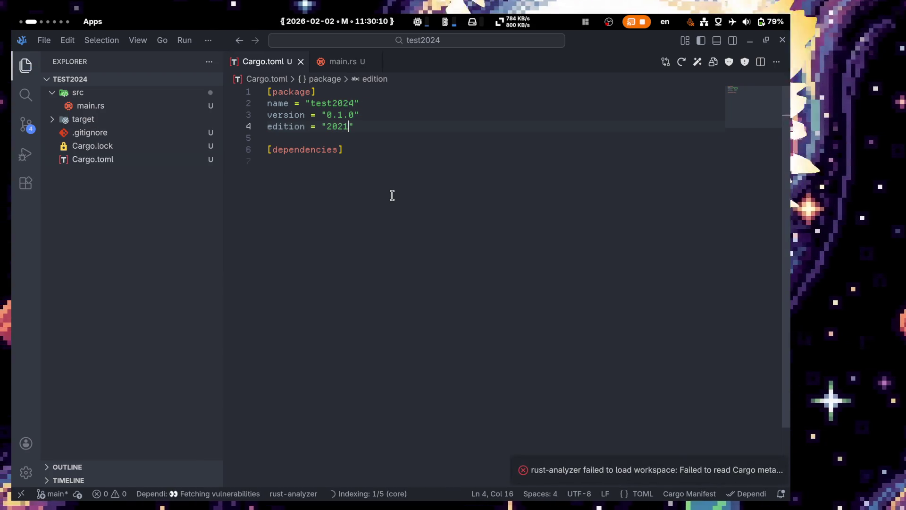
left_click(341, 62)
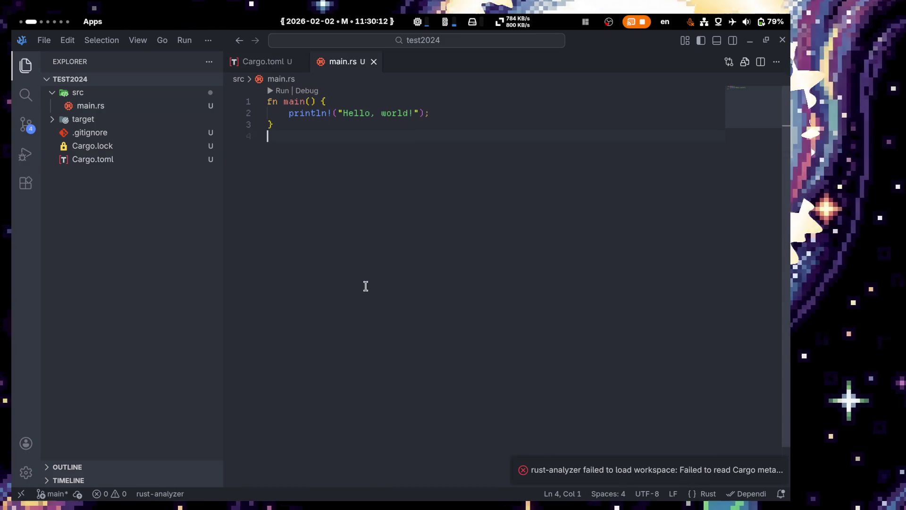
Dismiss the rust-analyzer load error and stop the server from its status item.
mouse_move(699, 468)
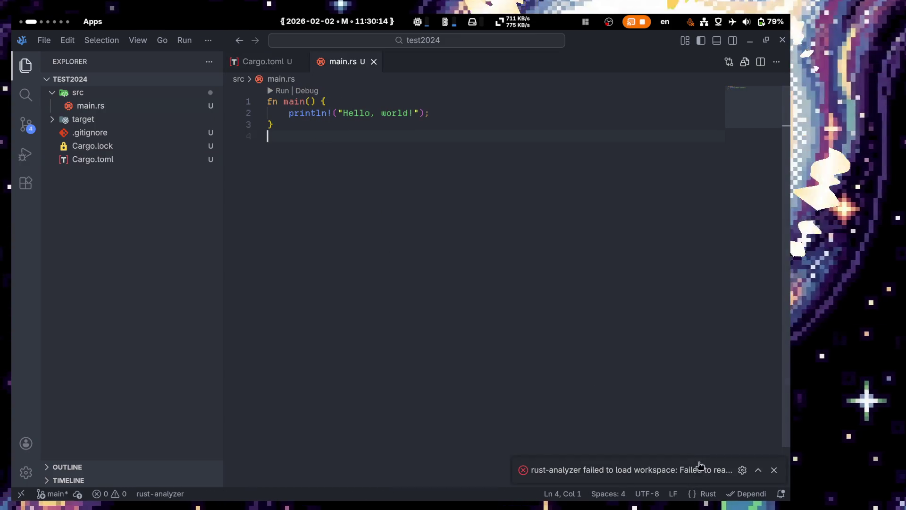
left_click(774, 470)
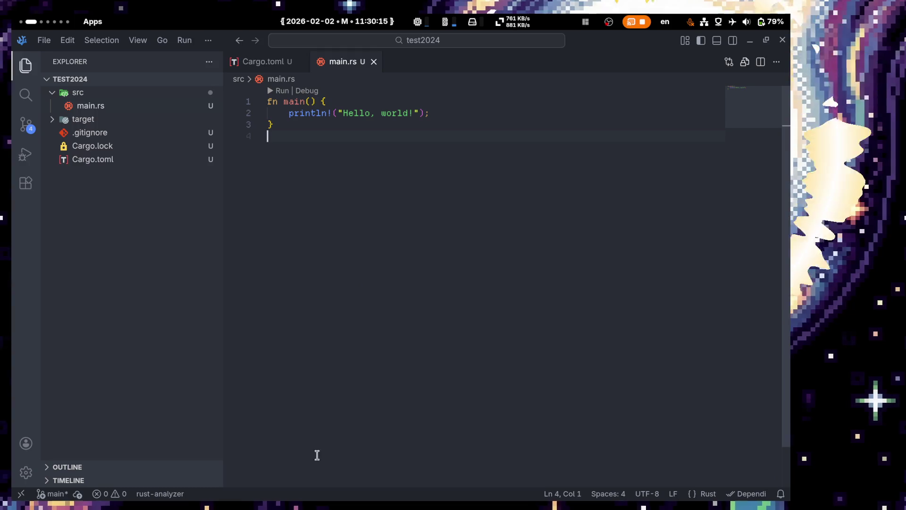
left_click(159, 495)
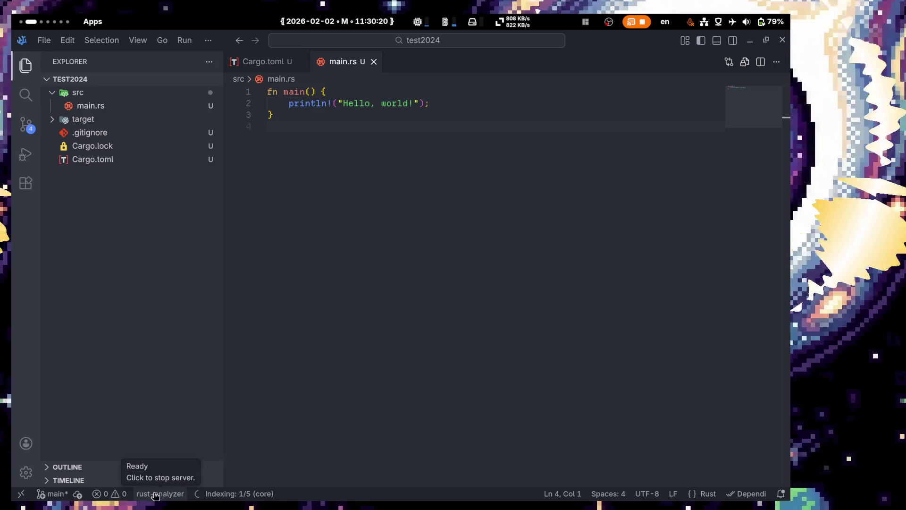
right_click(156, 494)
key("Escape")
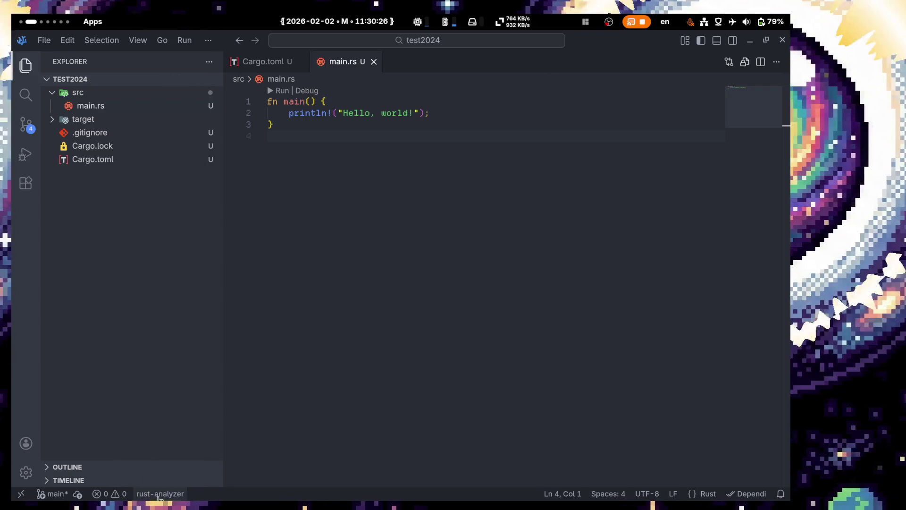
Check the status bar's problems, GitHub sync, remote, go-to-line and indentation items, dismissing each.
left_click(112, 495)
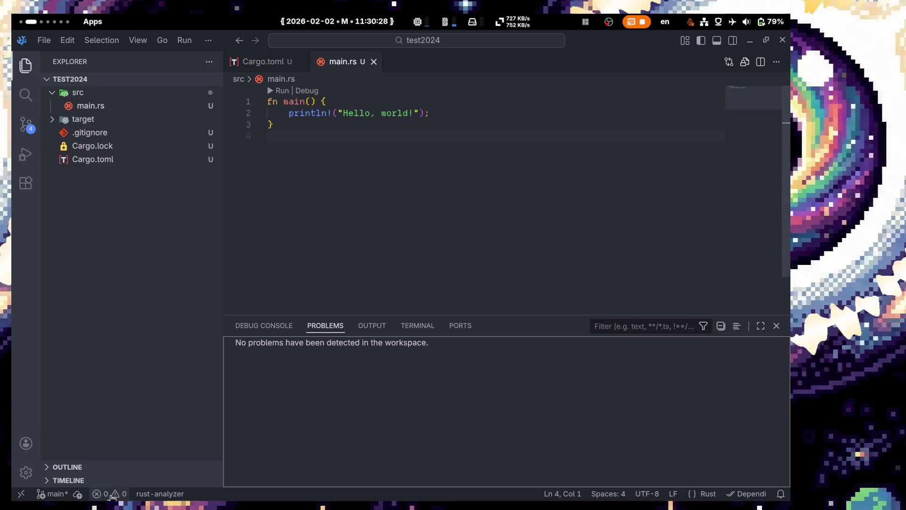
left_click(112, 495)
left_click(78, 494)
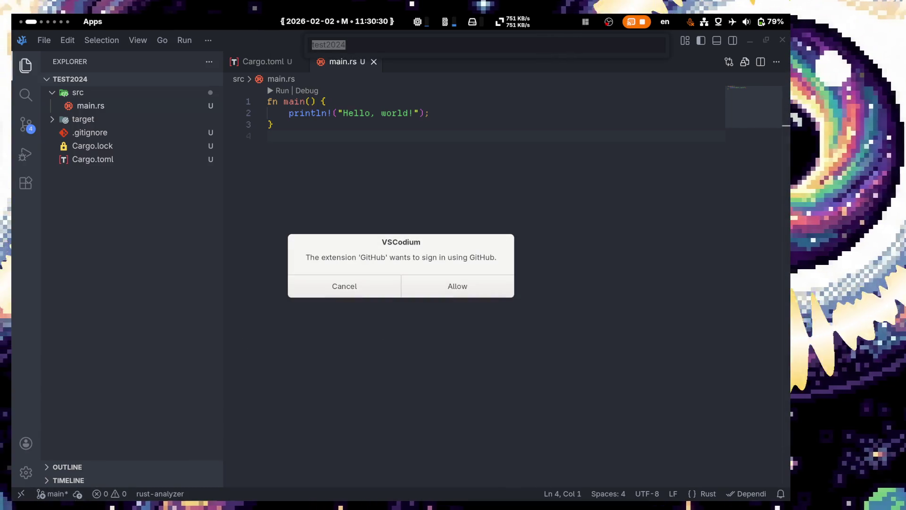
key("Escape")
left_click(21, 494)
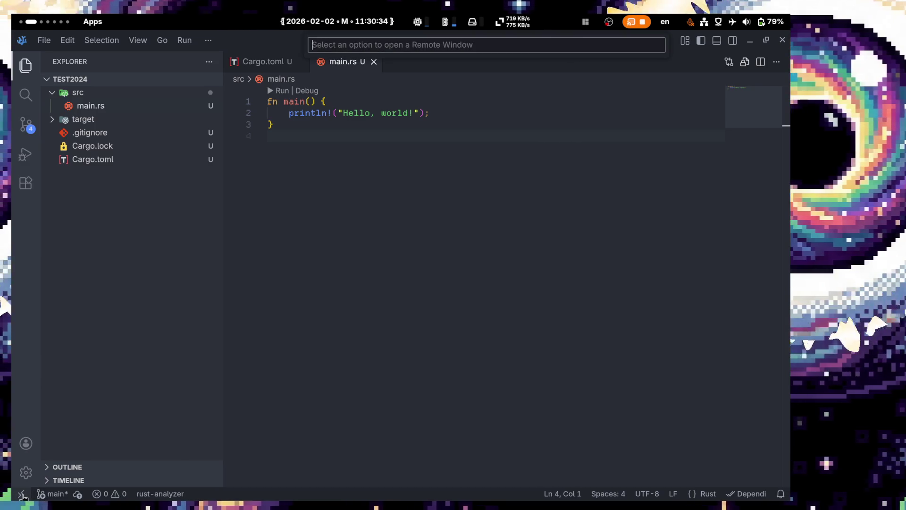
left_click(562, 493)
left_click(562, 493)
left_click(561, 494)
left_click(609, 494)
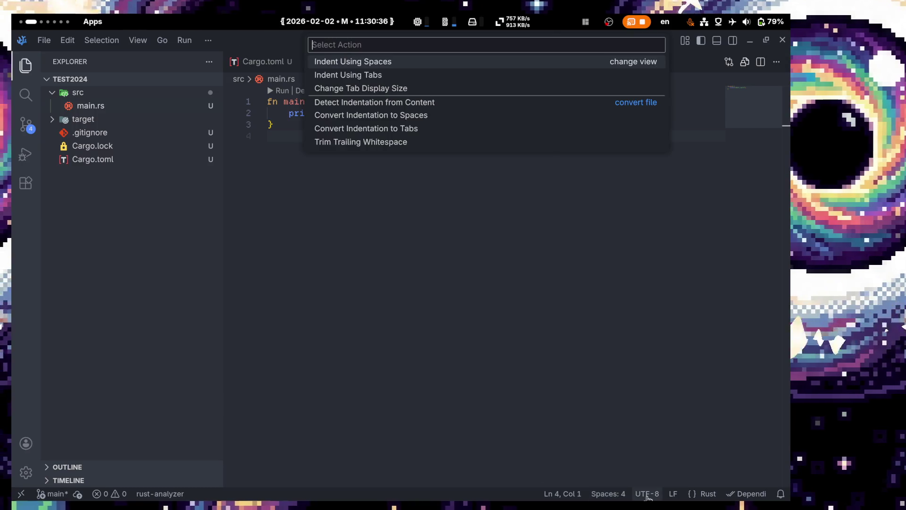
key("Escape")
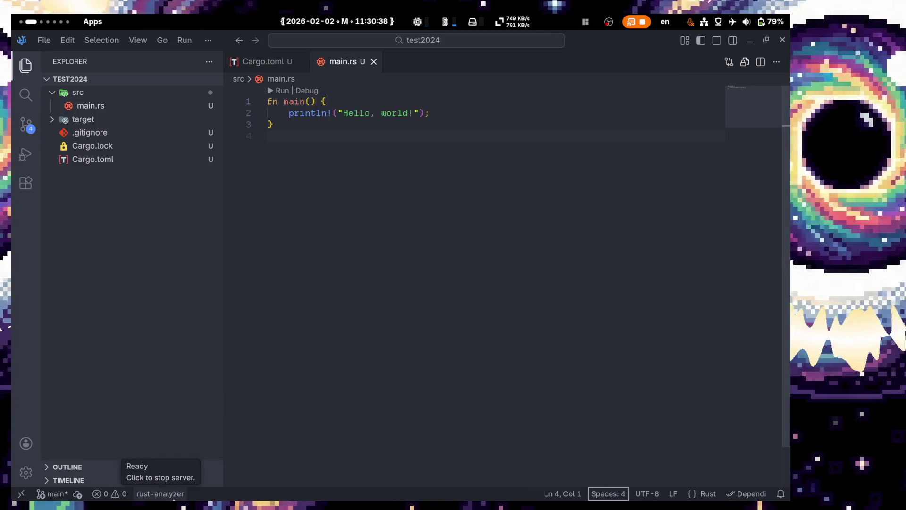
Stop and then restart rust-analyzer from its status bar item.
left_click(163, 494)
left_click(173, 496)
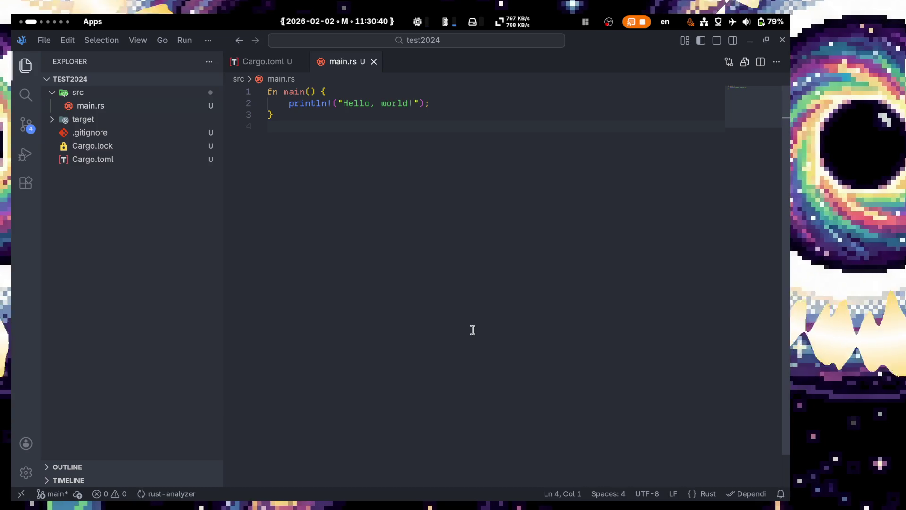
key("ctrl+shift+p")
Search 'rust-analyzer' in the Command Palette and browse its command list.
type("rust")
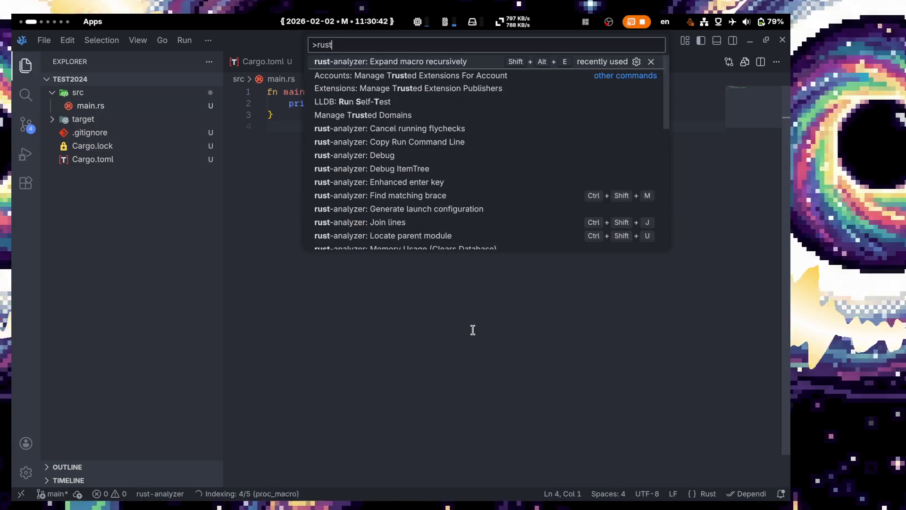
type("-an")
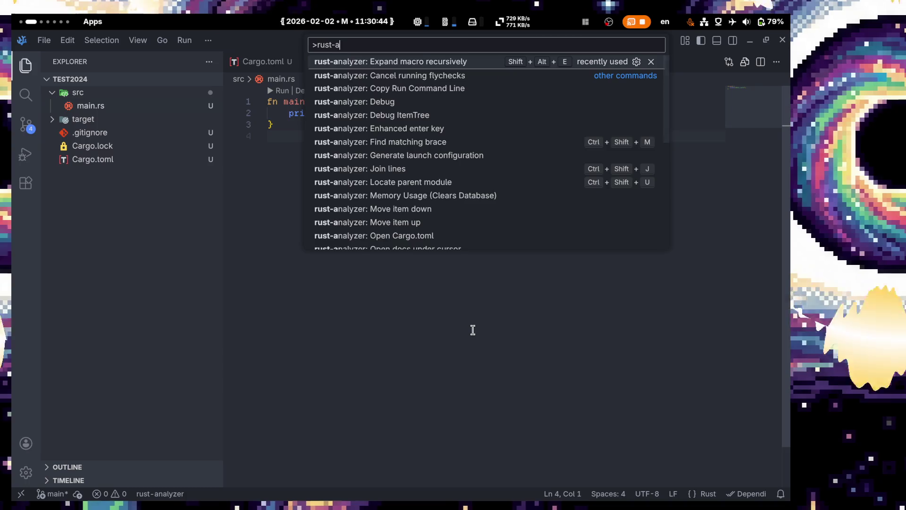
type("alyzer")
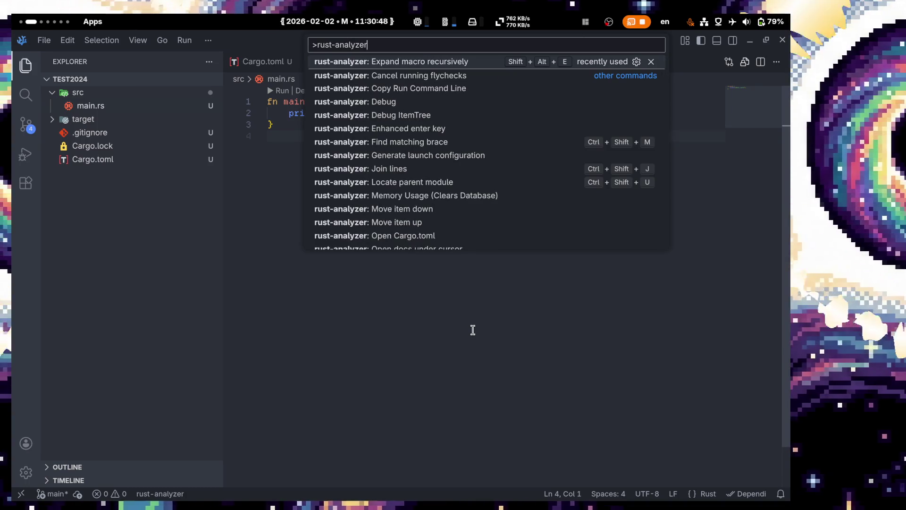
key("Down")
key("Down")
key("Down")
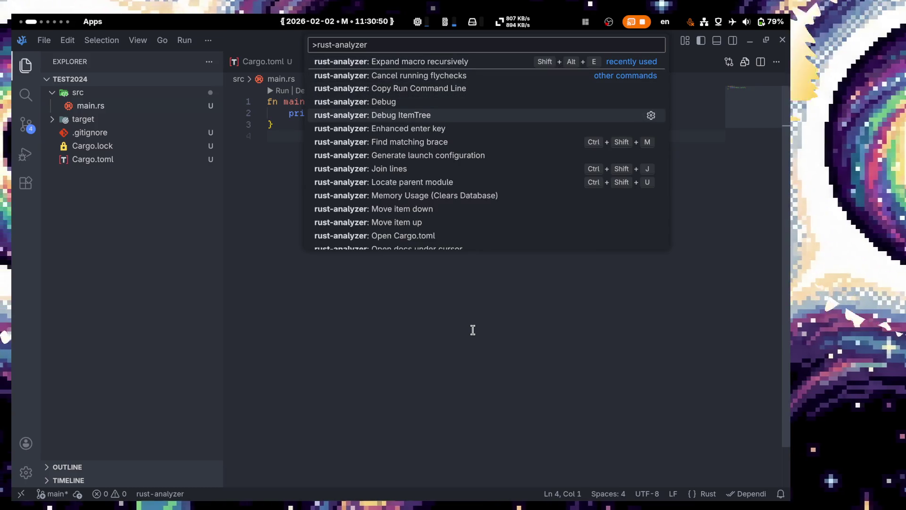
key("Down")
key("Down")
key("Down")
key("Up")
key("Up")
key("Up")
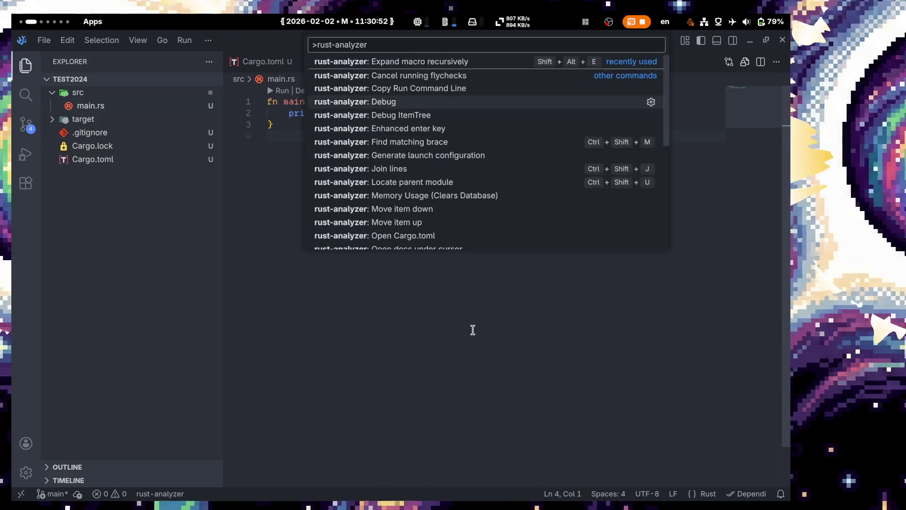
key("Down")
key("Down")
key("Down")
key("Up")
key("Up")
key("Up")
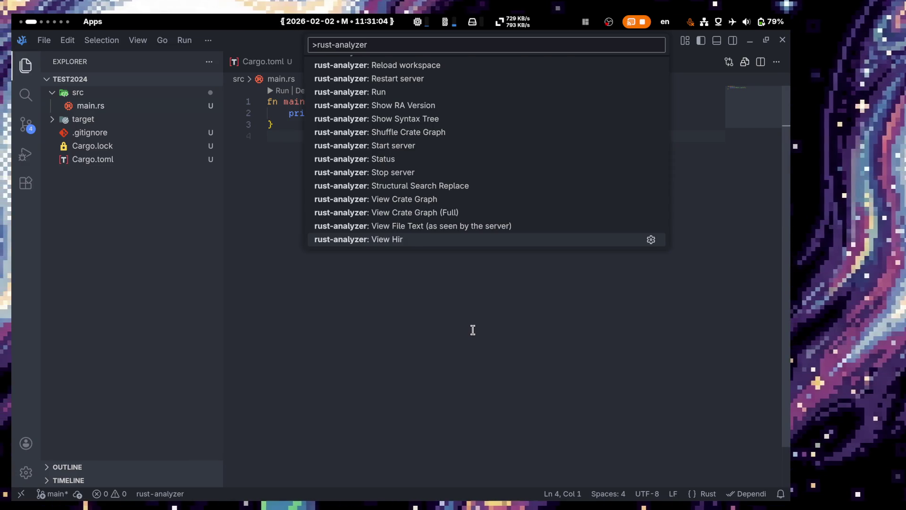
key("BackSpace")
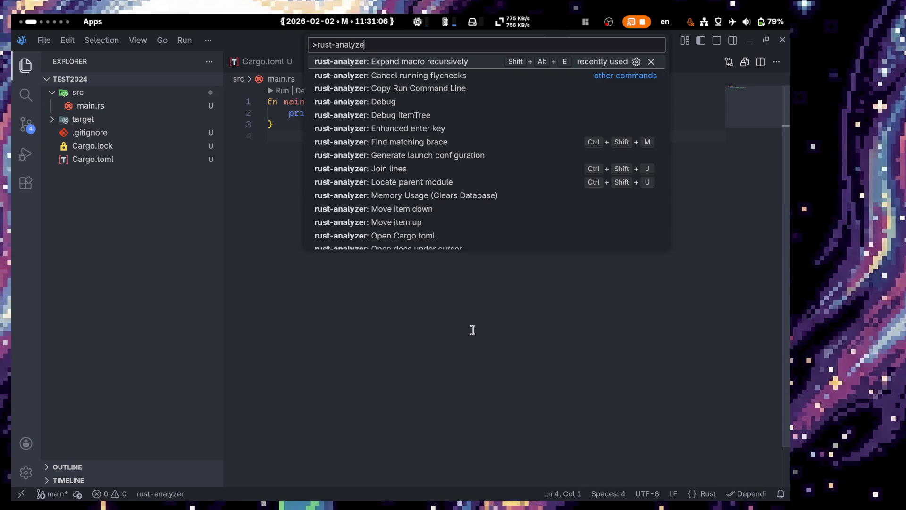
type("r")
key("Up")
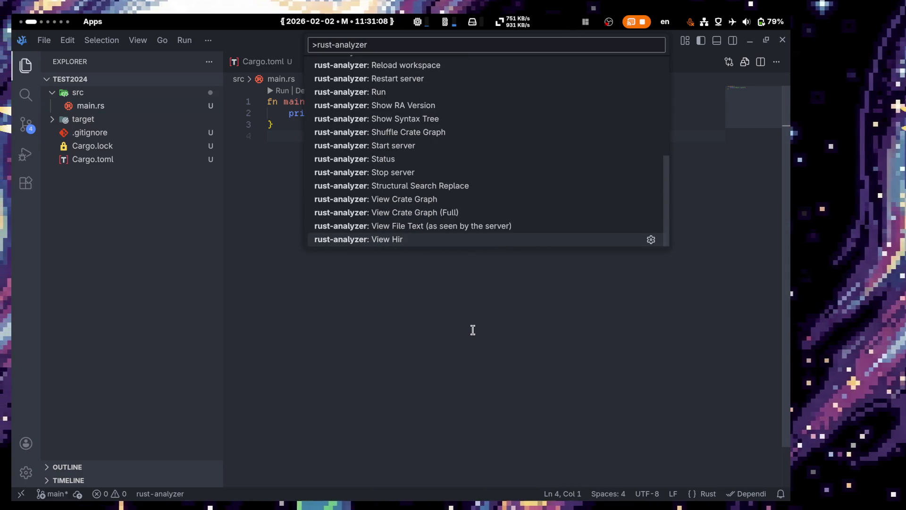
key("Page_Up")
key("Page_Up")
key("Page_Up")
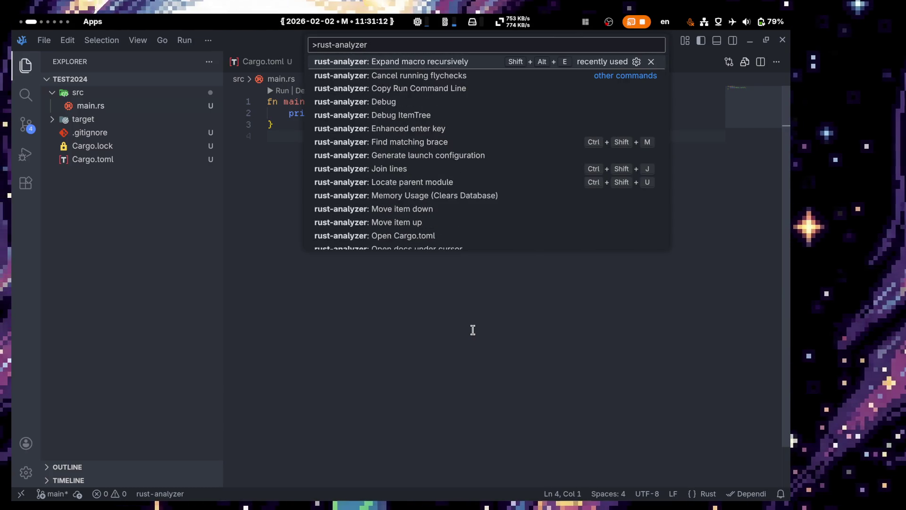
Narrow the search with 'stop' and run rust-analyzer: Stop server.
type("stop")
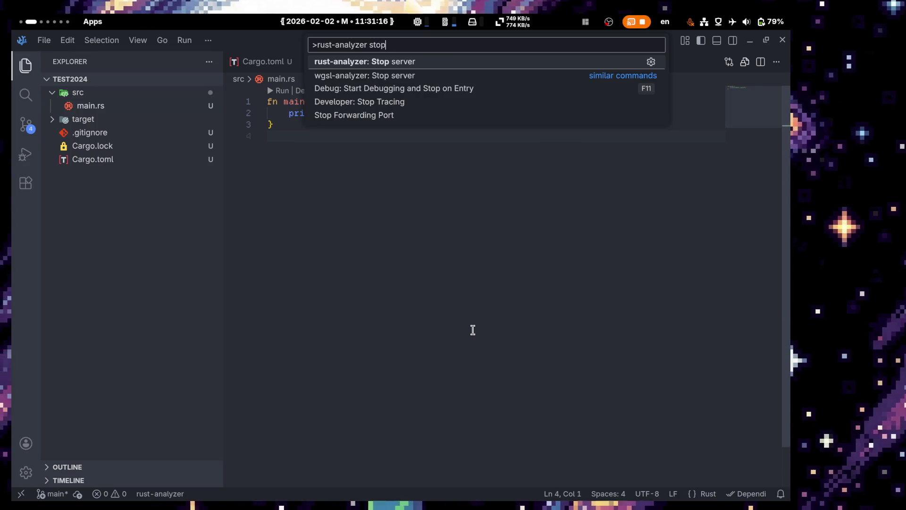
key("Return")
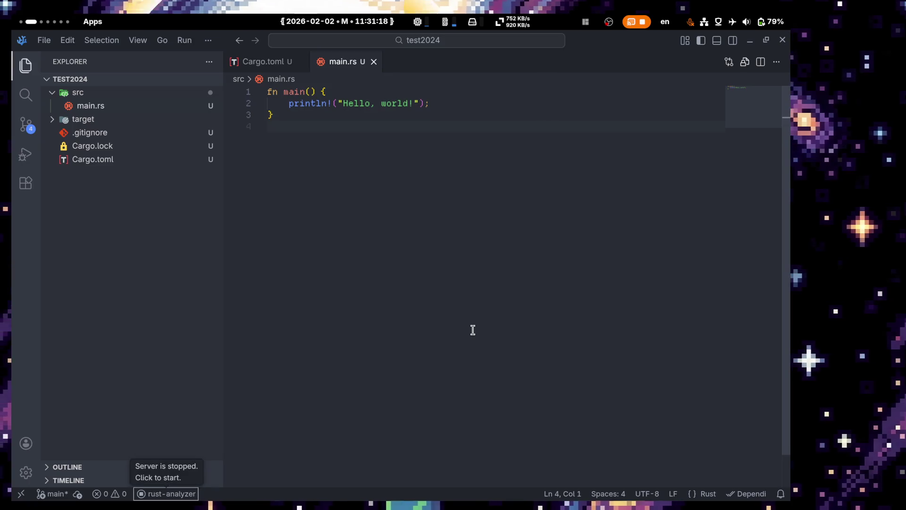
key("ctrl+shift+p")
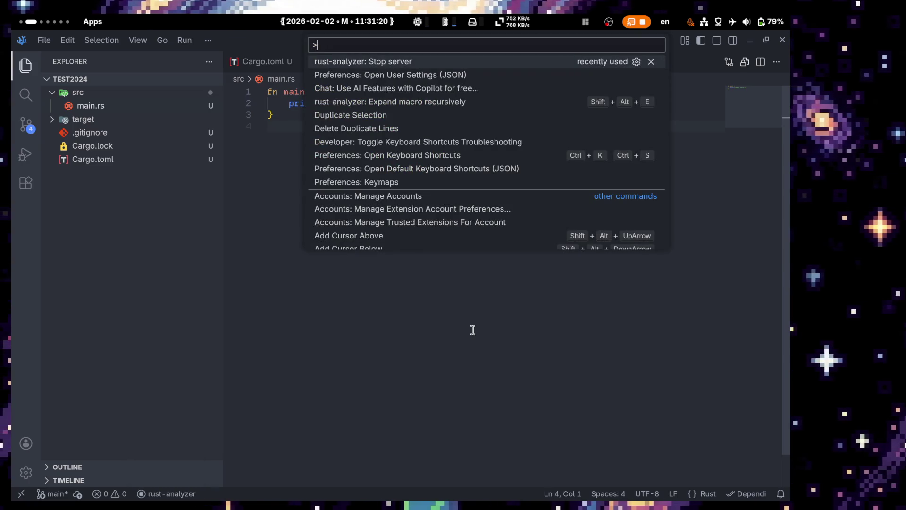
Run rust-analyzer: Run via a 'run' search; it fails because the server is stopped.
type("ra")
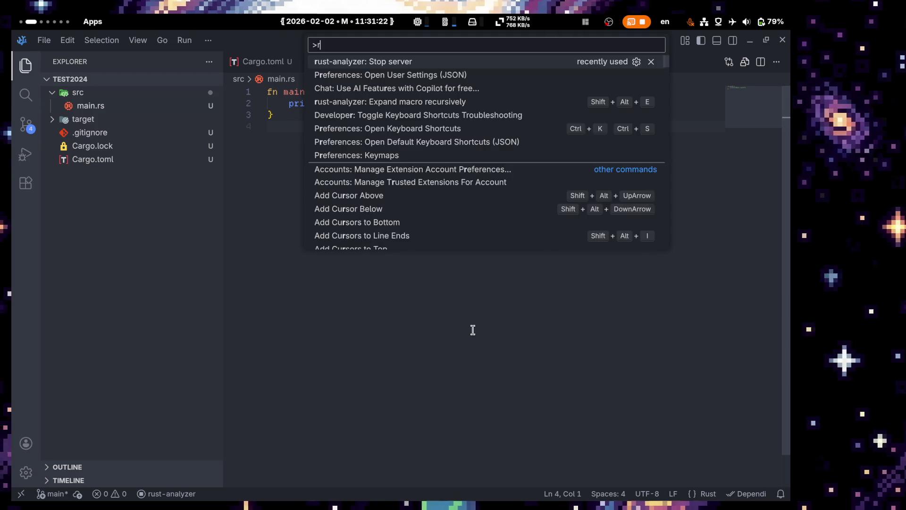
type("st")
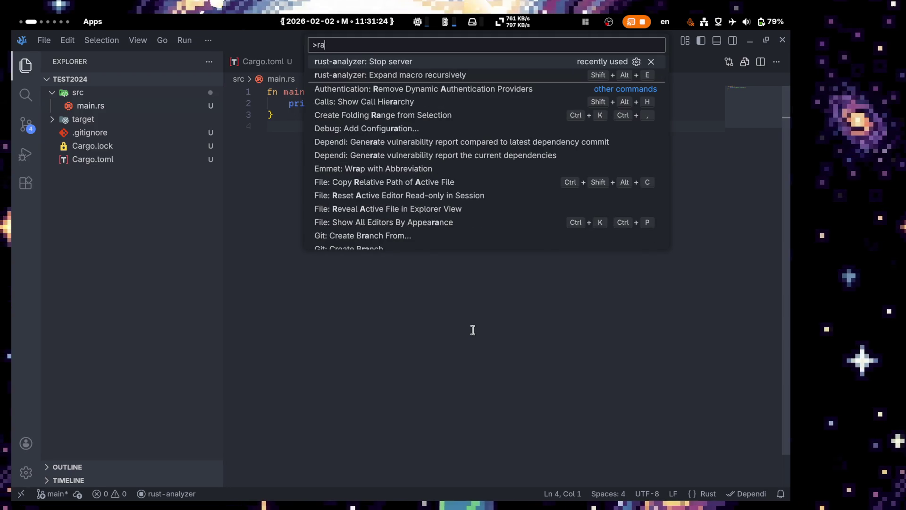
key("BackSpace")
key("BackSpace")
type("run")
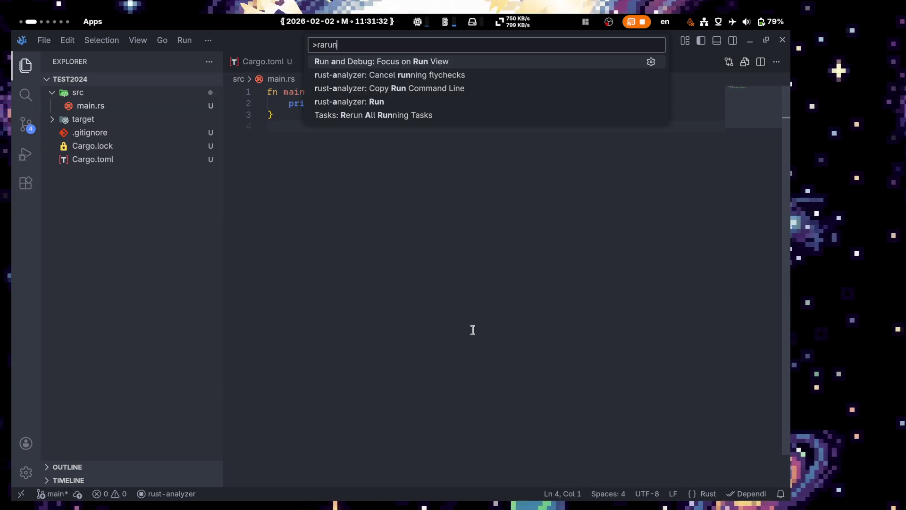
key("Down")
key("Down")
key("Down")
key("Return")
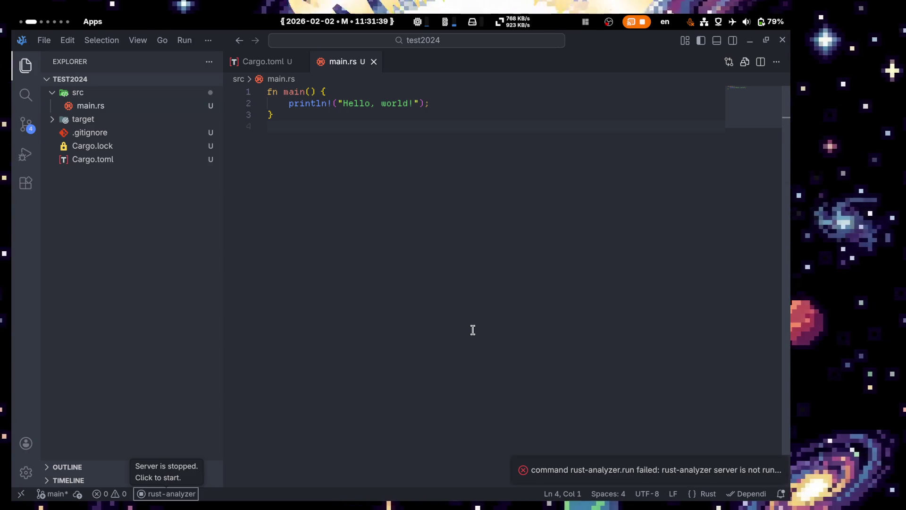
key("ctrl+shift+p")
key("Down")
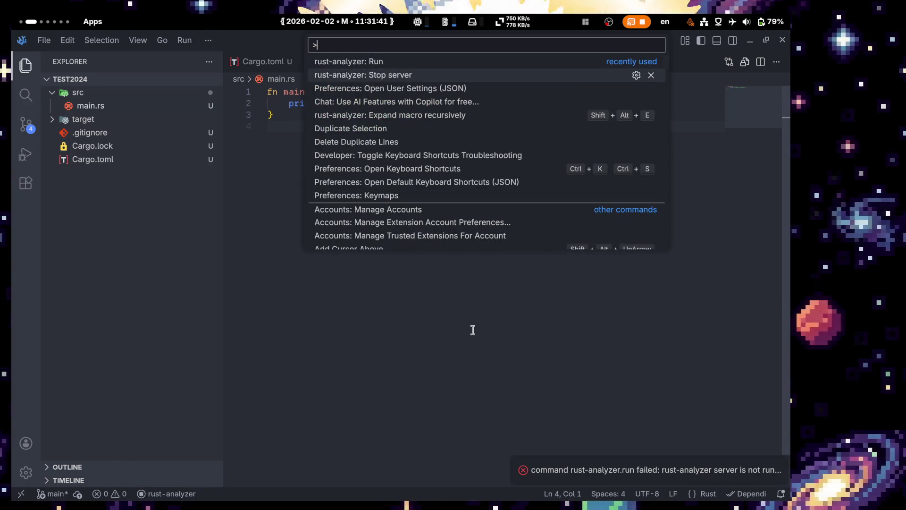
Run rust-analyzer: View File Text from a 'rust-ana server' search; it fails with the server stopped.
key("Up")
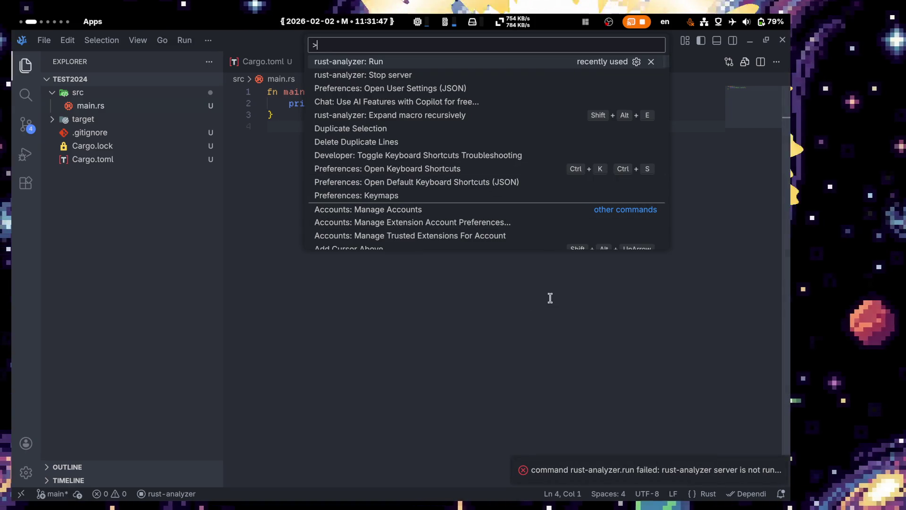
type("rust-ana")
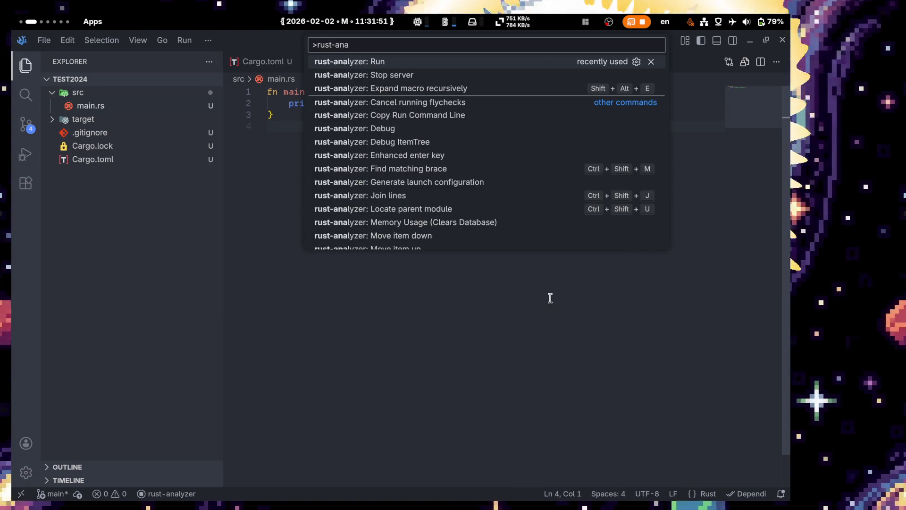
type("s")
key("BackSpace")
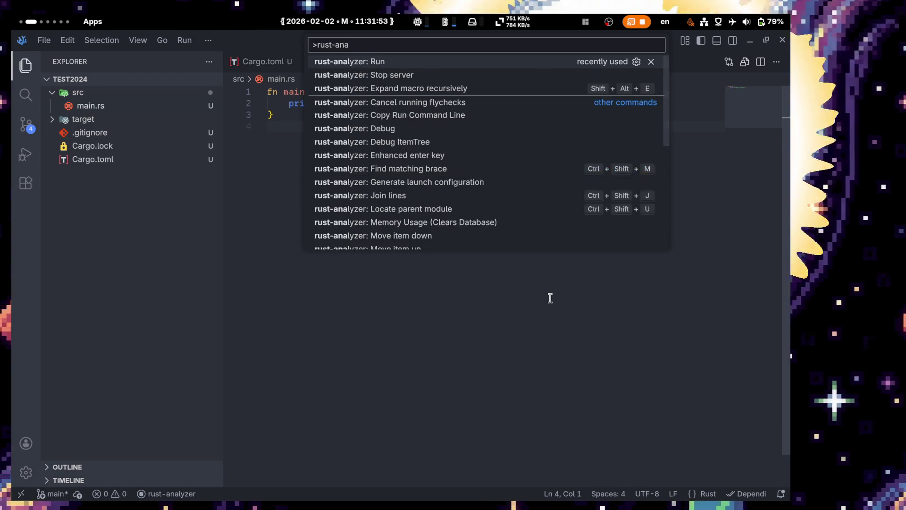
type("server")
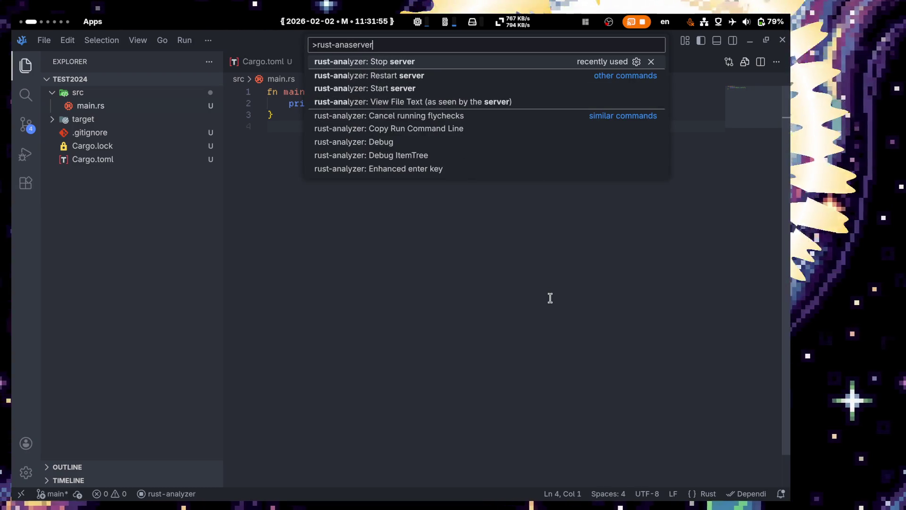
key("Down")
key("Down")
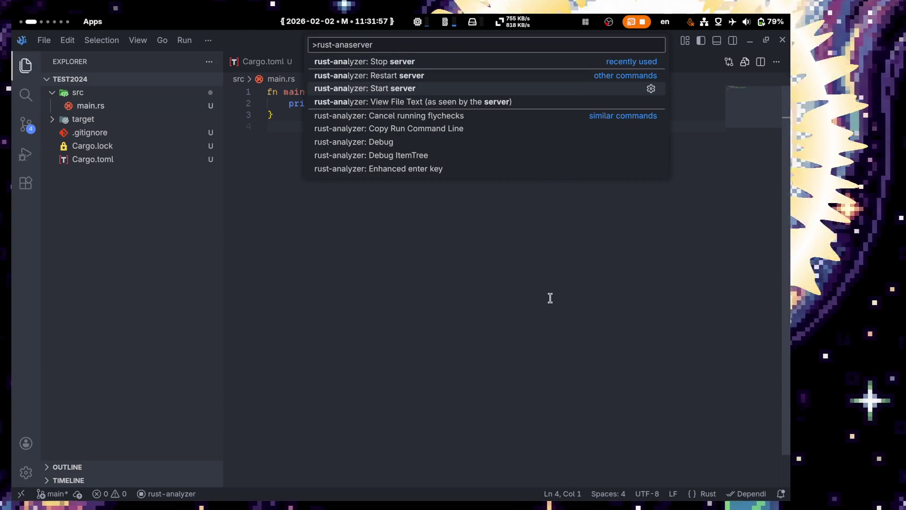
key("Down")
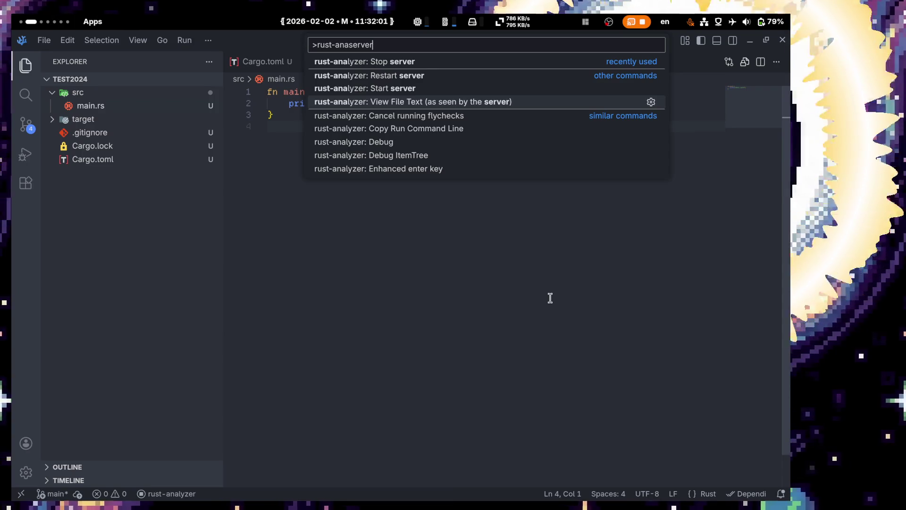
key("Return")
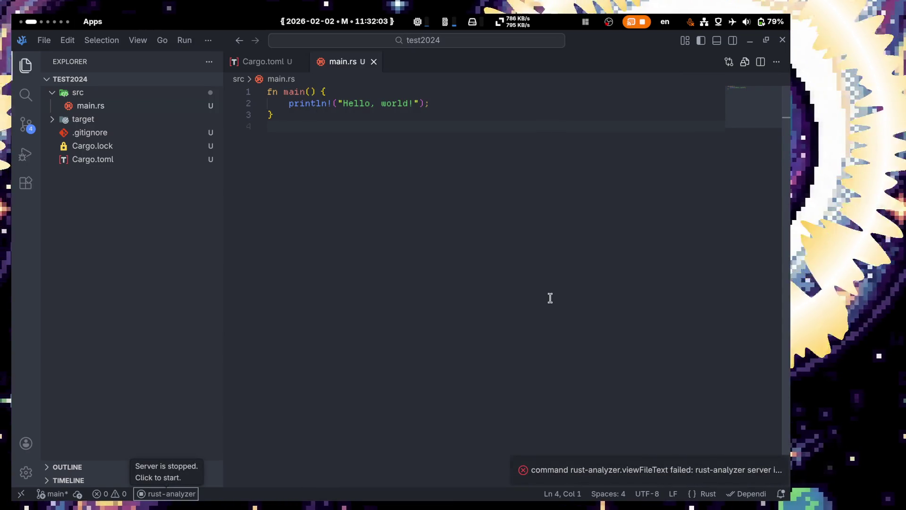
key("ctrl+shift+p")
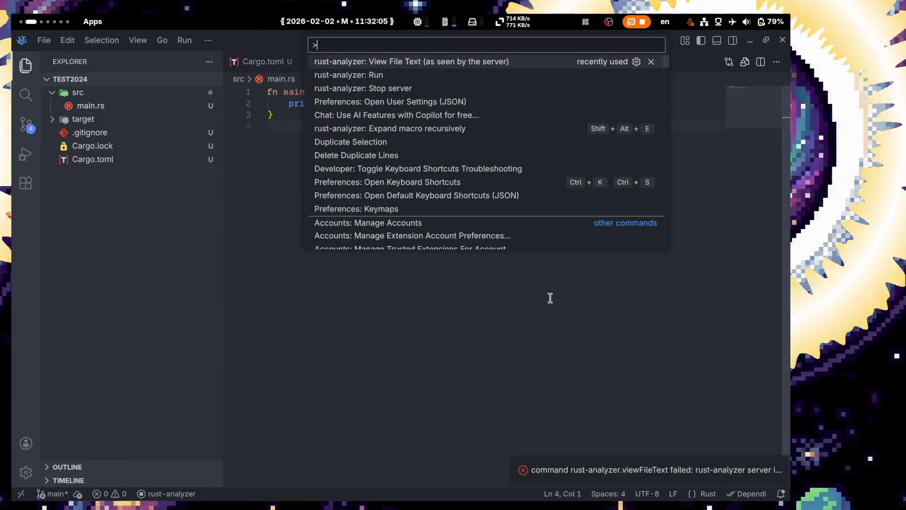
Start the rust-analyzer language server from a 'start server' palette search.
type("start ser")
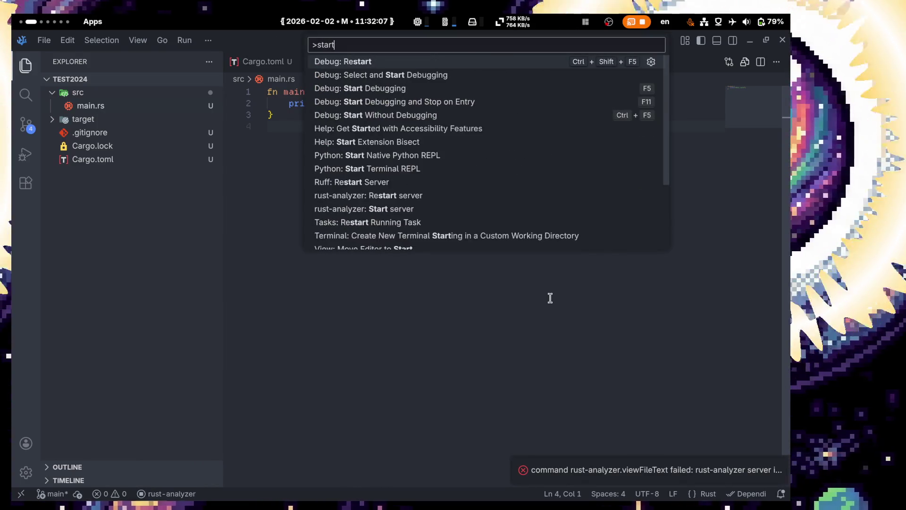
type("ver")
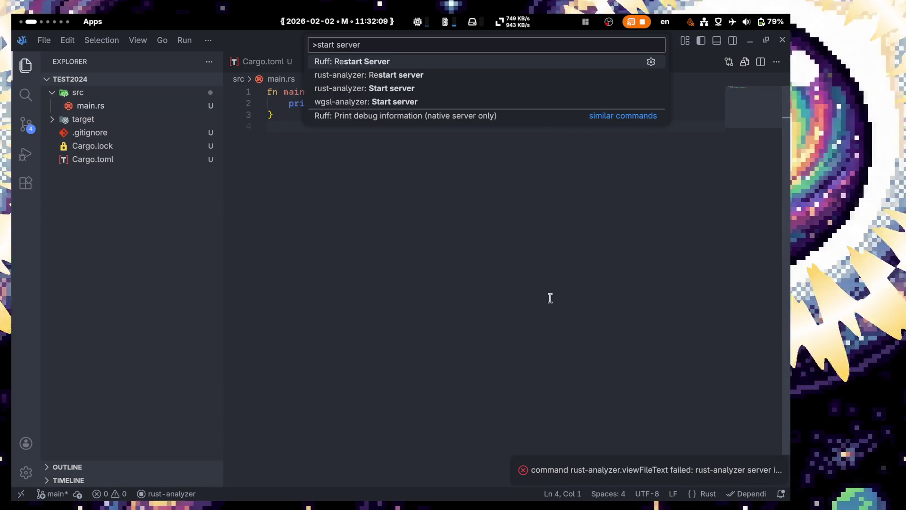
key("Down")
key("Down")
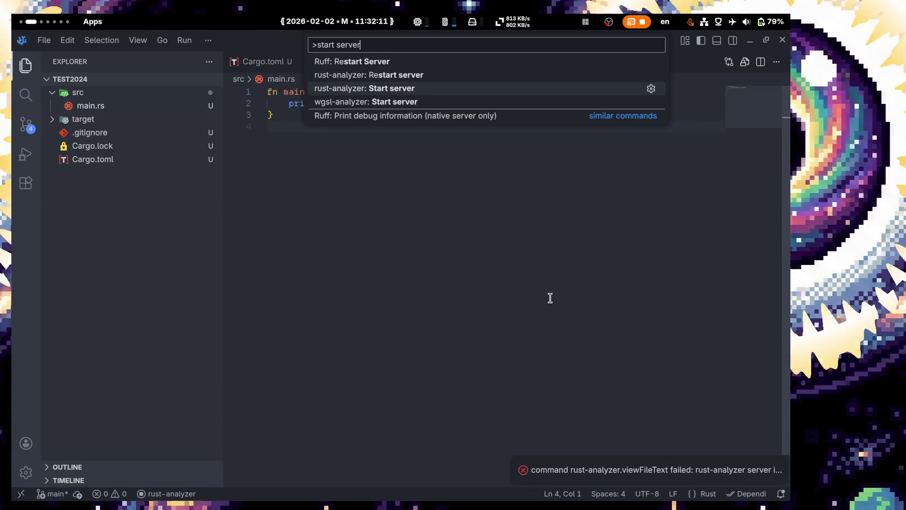
key("Return")
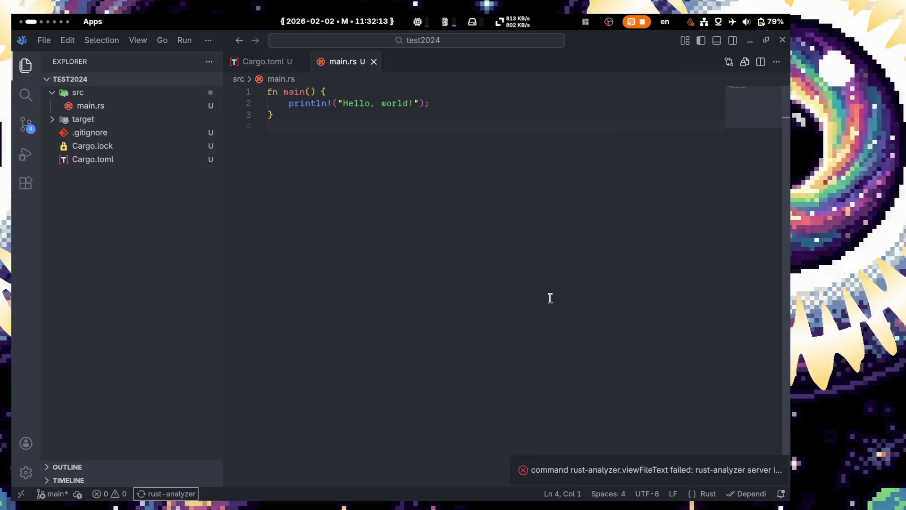
Run rust-analyzer: View File Text to open the server's copy of main.rs as file.rs.
key("ctrl+shift+p")
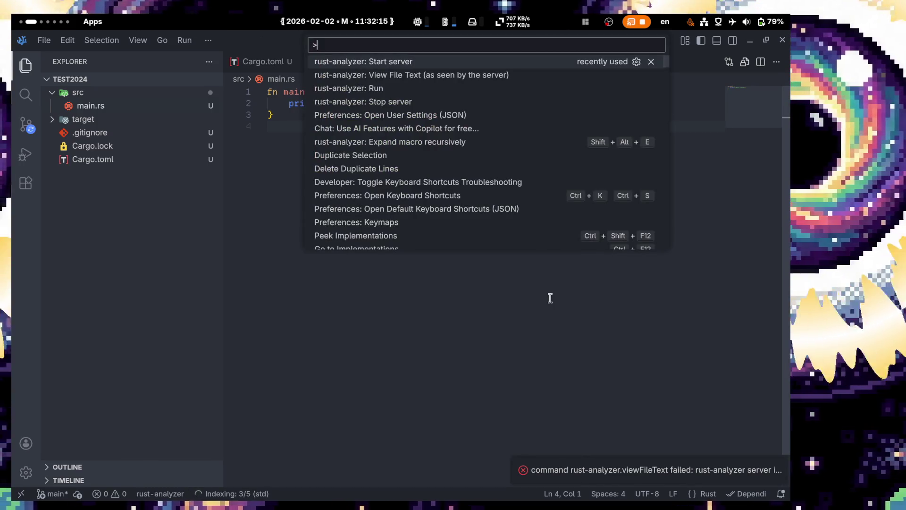
key("Down")
key("Return")
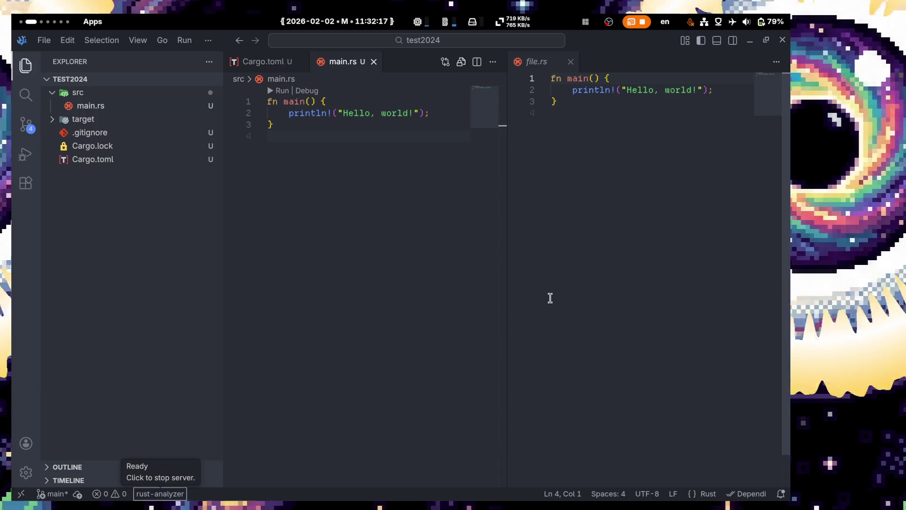
Close main.rs and the file.rs side view, leaving only Cargo.toml open.
key("ctrl+w")
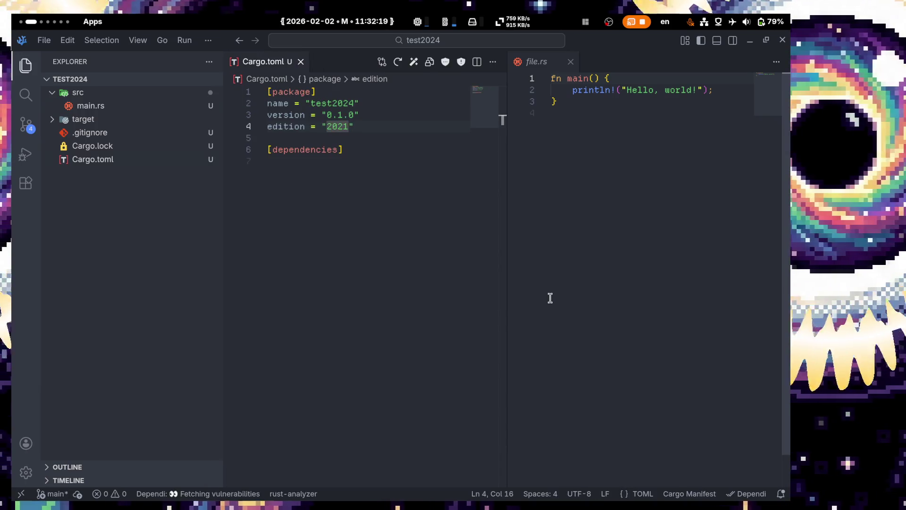
key("ctrl+shift+p")
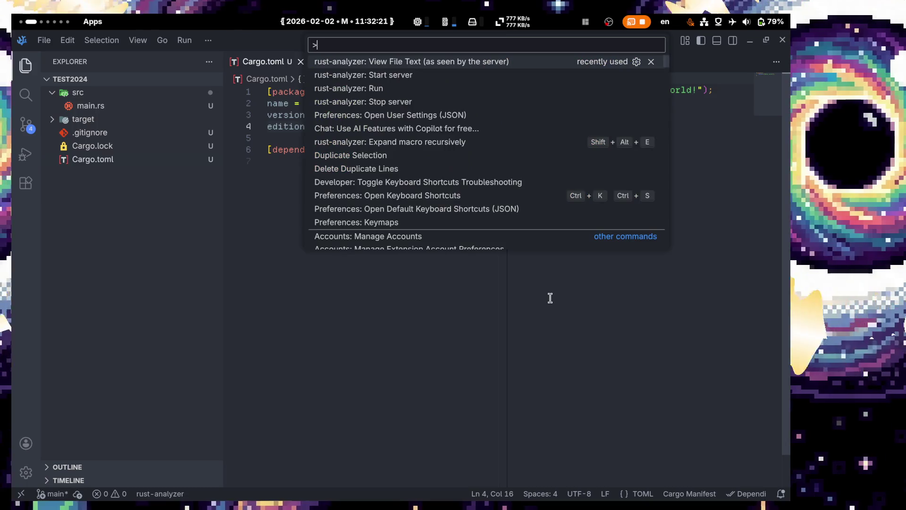
key("Escape")
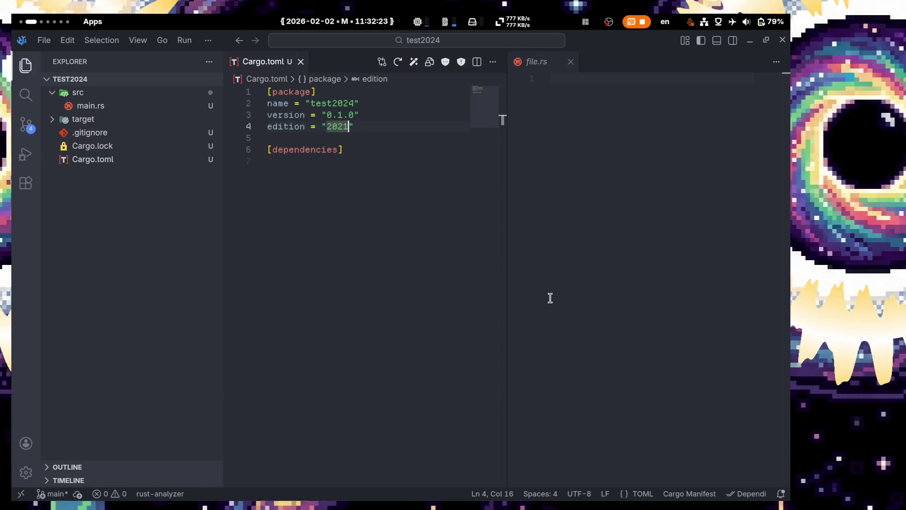
middle_click(553, 68)
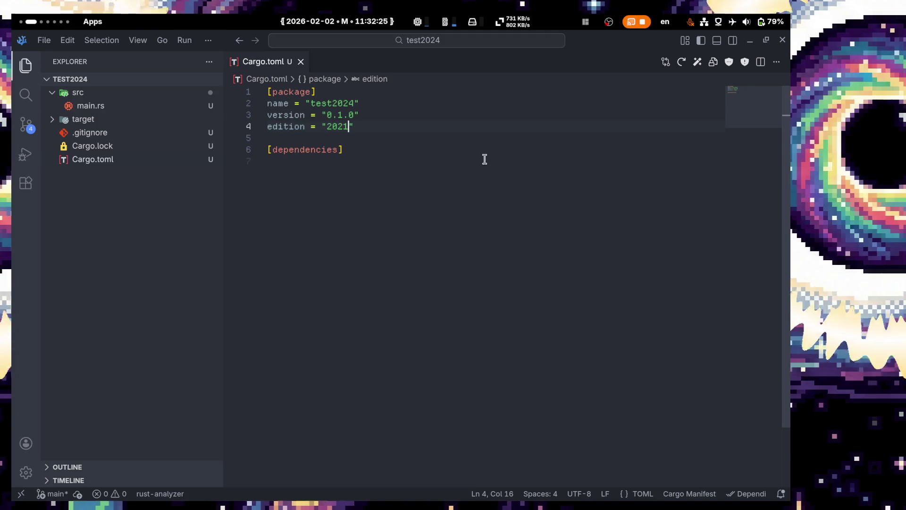
key("ctrl+shift+p")
key("Return")
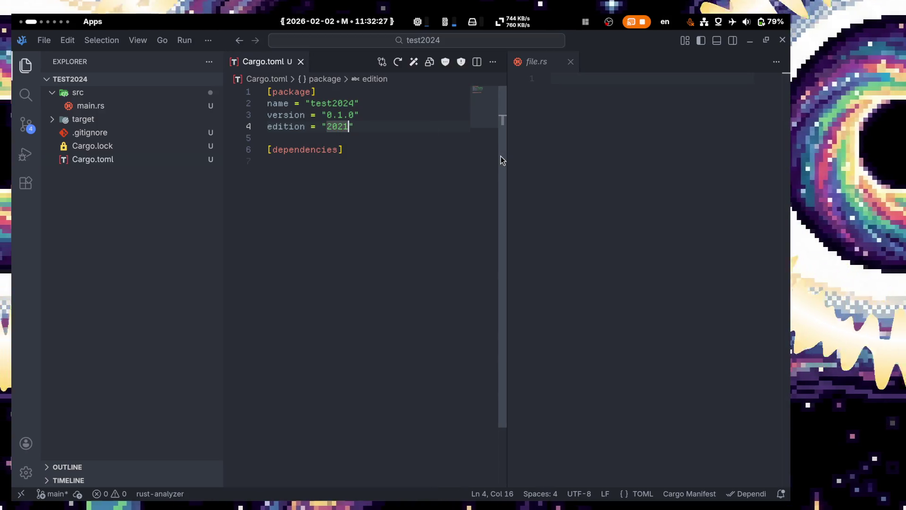
middle_click(534, 60)
Glance at the date and notification panel, then close it.
left_click(366, 19)
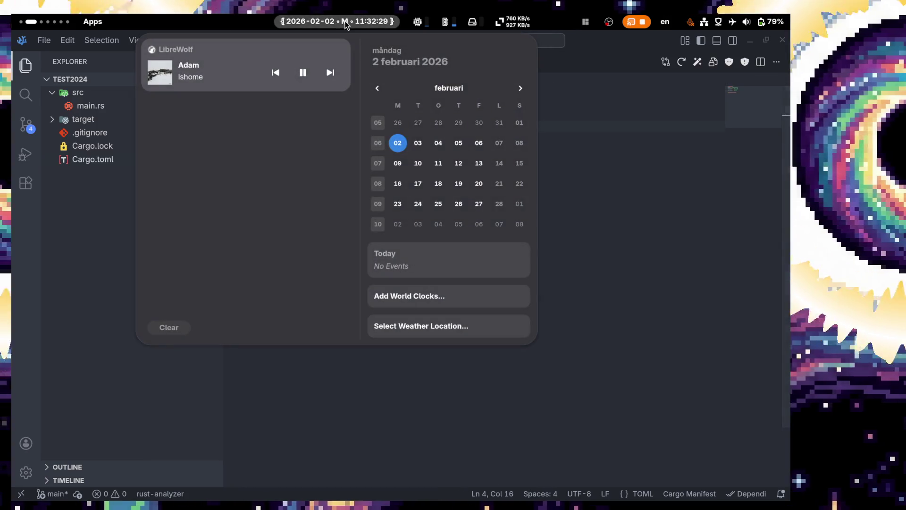
left_click(606, 291)
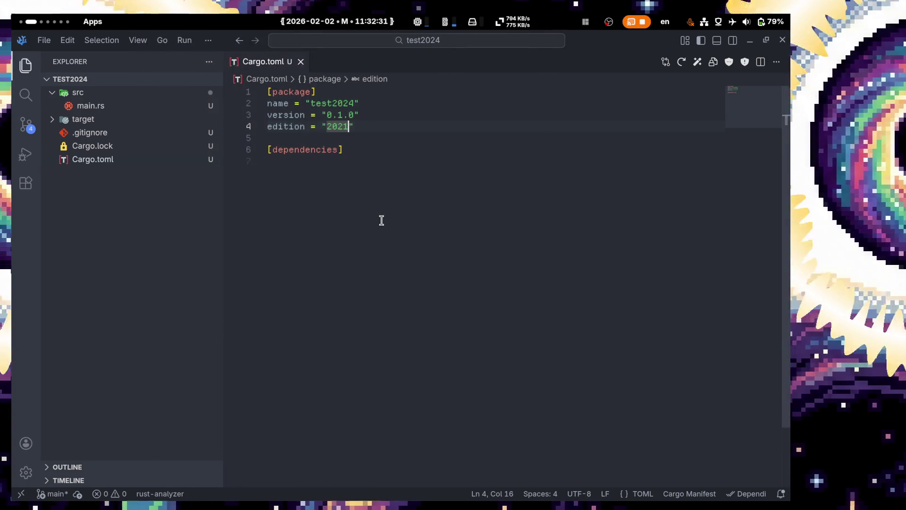
key("super")
Browse the workspace thumbnails and bring up the browser showing issue #16146.
scroll(424, 85, "down", 4)
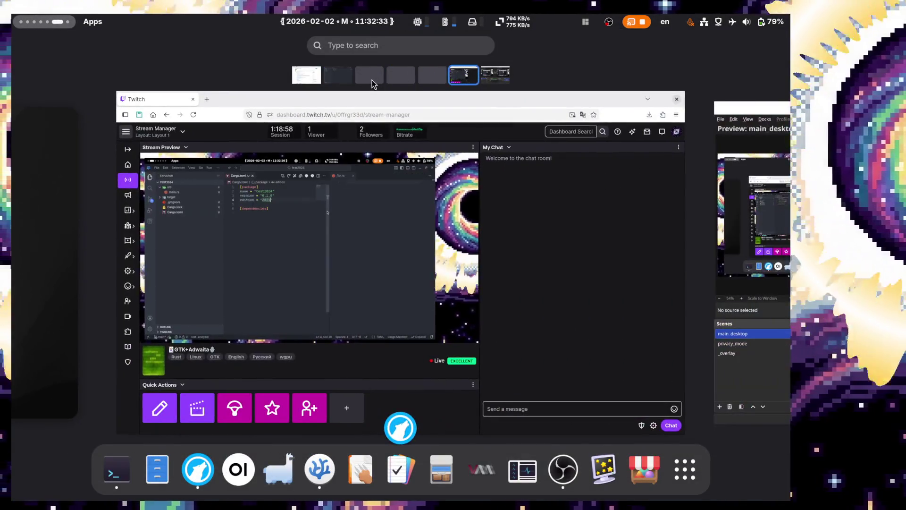
scroll(307, 77, "up", 4)
scroll(308, 77, "up", 1)
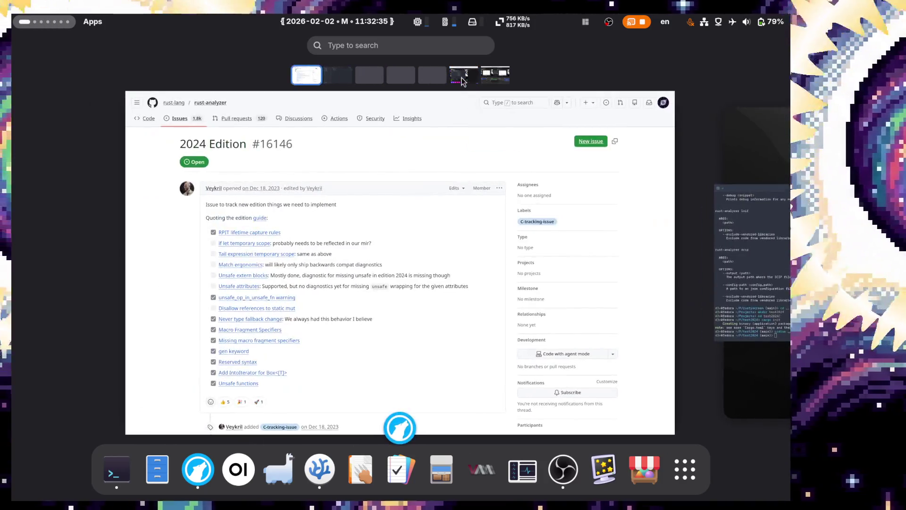
left_click(460, 75)
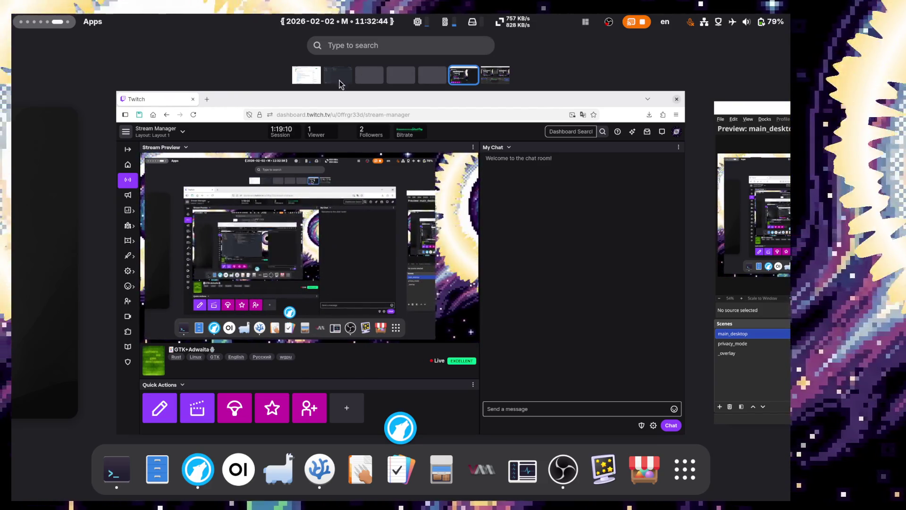
left_click(309, 77)
left_click(413, 243)
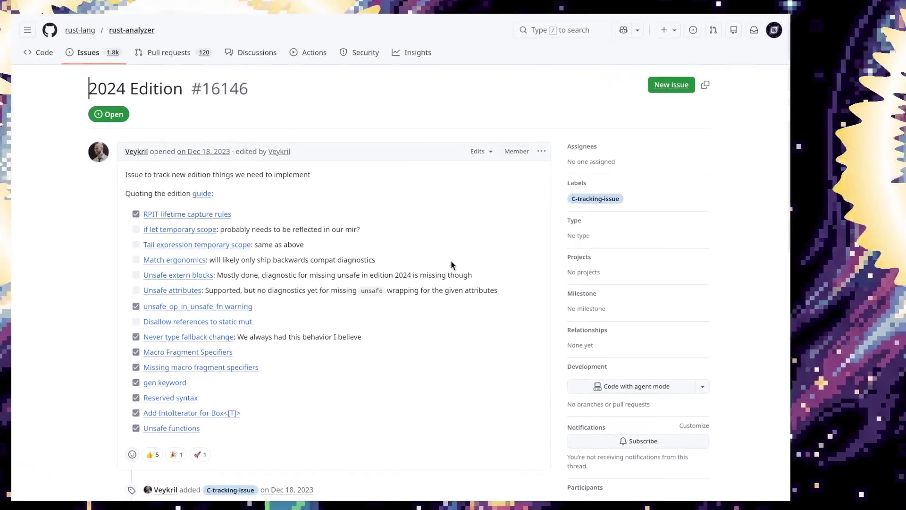
scroll(420, 253, "down", 5)
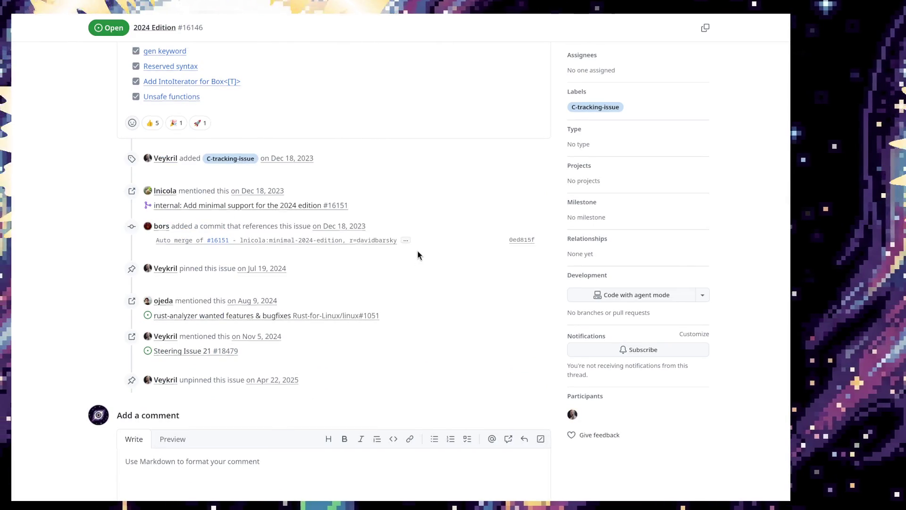
key("ctrl+Home")
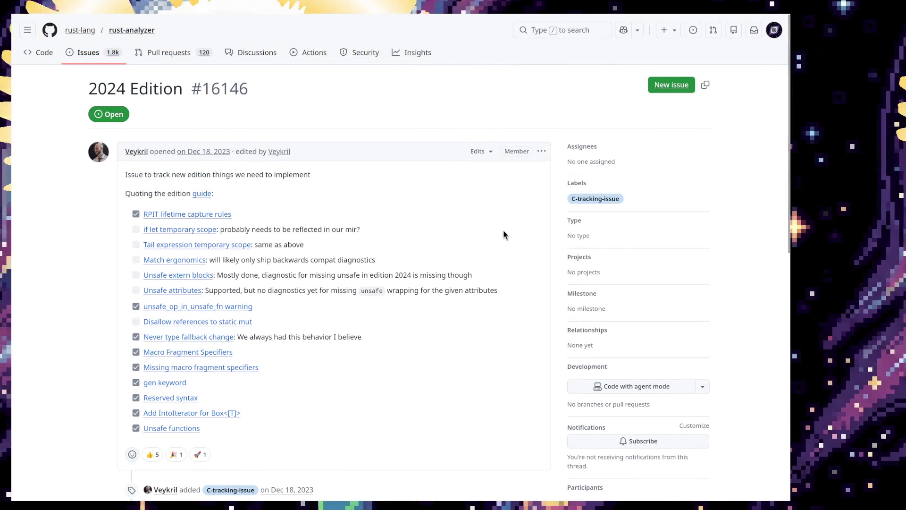
mouse_move(352, 25)
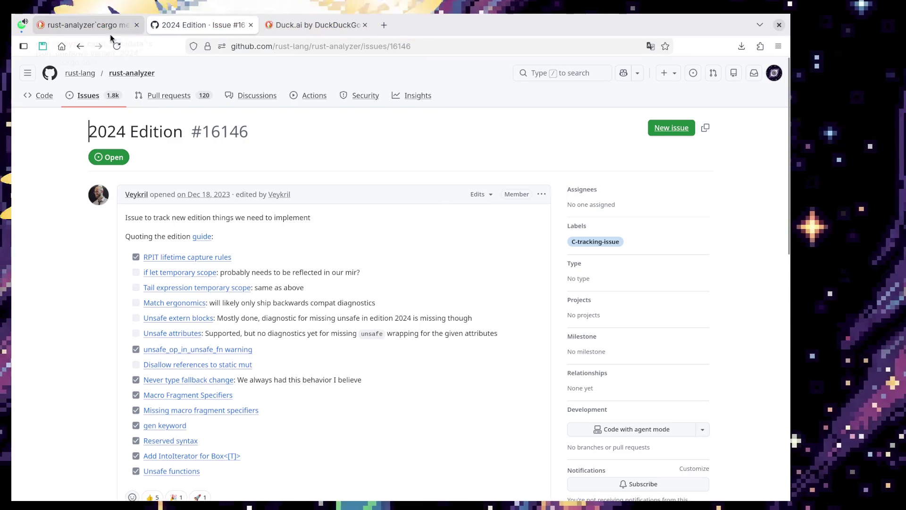
left_click(91, 26)
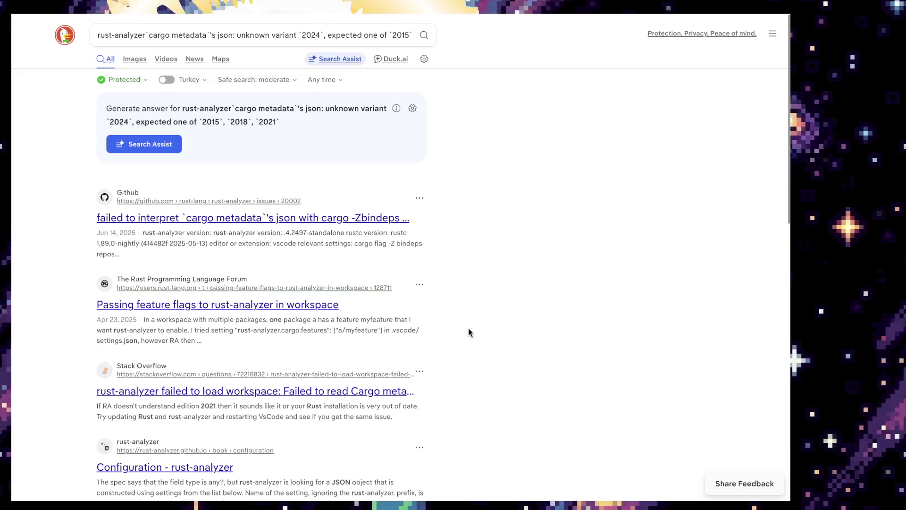
left_click(203, 21)
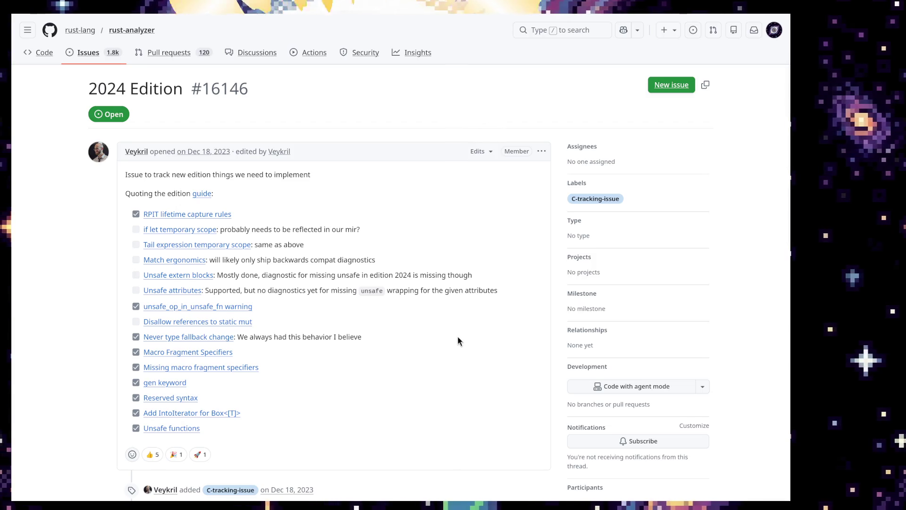
scroll(457, 336, "down", 5)
scroll(457, 336, "down", 4)
scroll(451, 335, "up", 10)
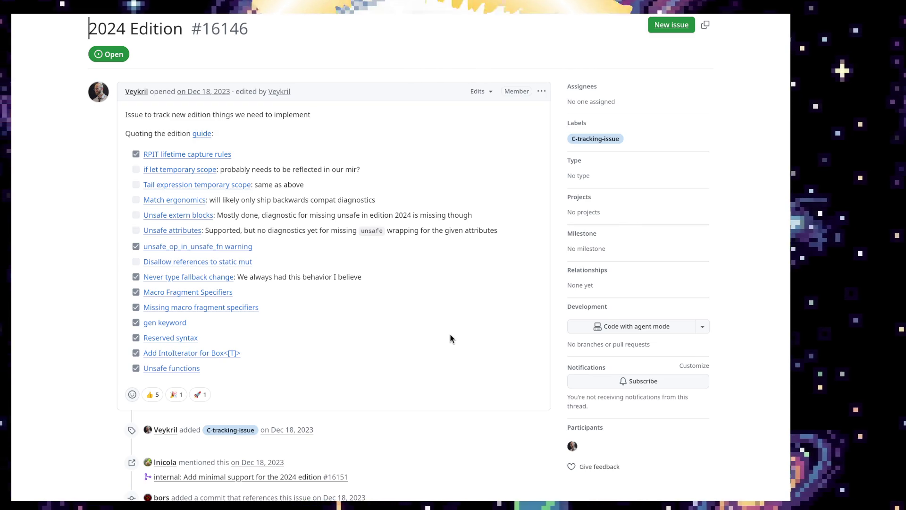
scroll(450, 338, "up", 2)
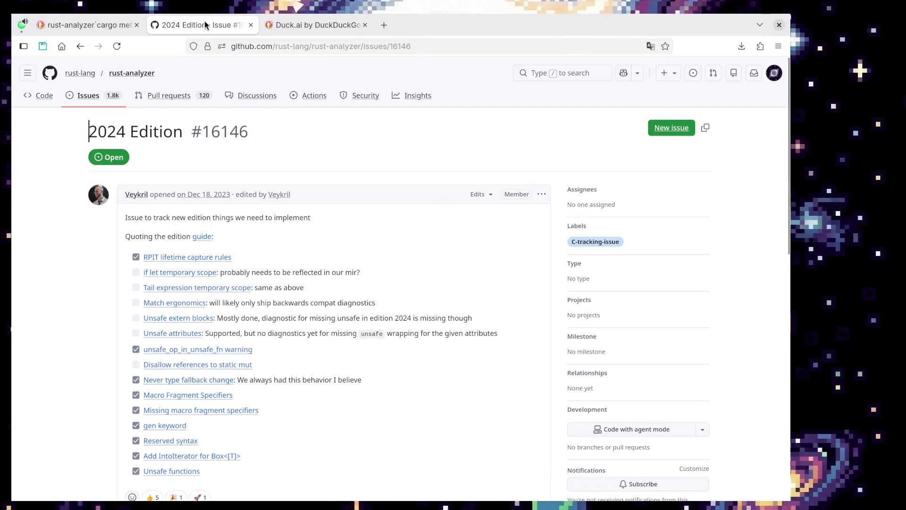
left_click(321, 25)
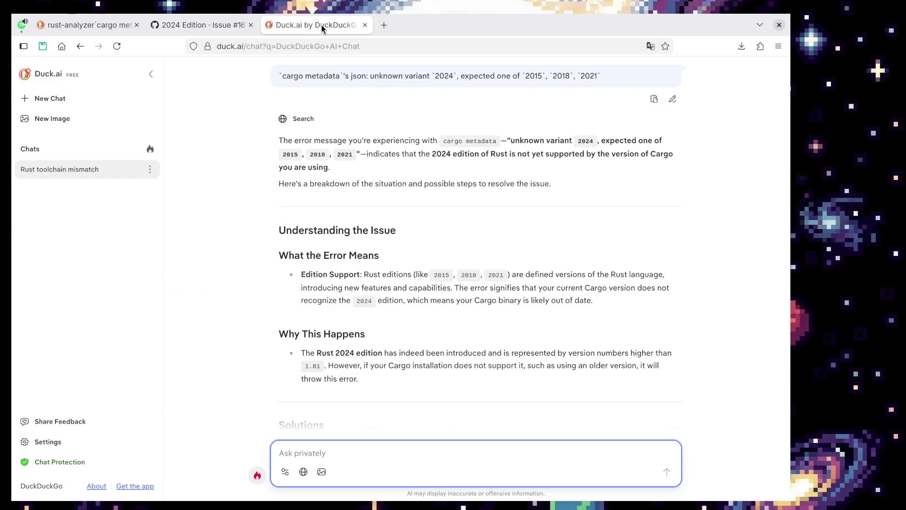
Close the Duck.ai chat tab and look over the remaining browser tabs.
key("ctrl+w")
left_click(79, 26)
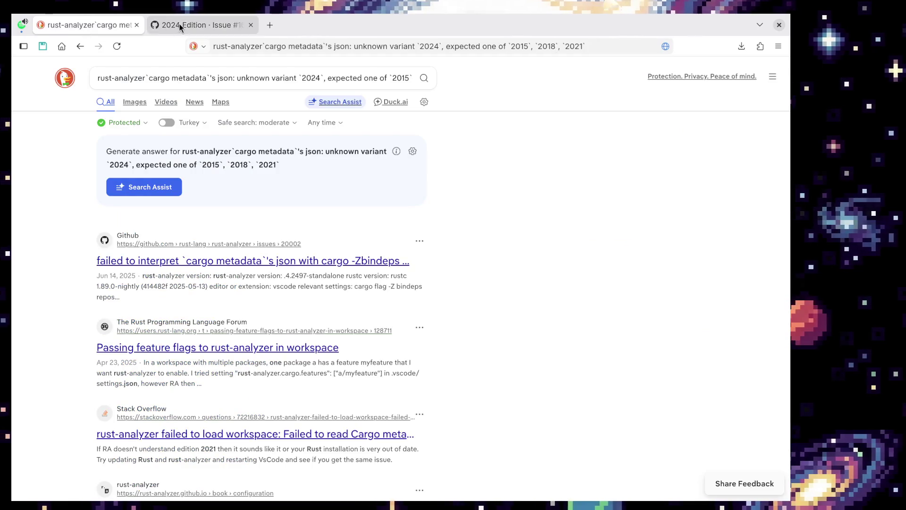
left_click(180, 24)
Search 'rust lang' in a new tab and open the rust-lang.org homepage.
left_click(277, 26)
type("rust lang")
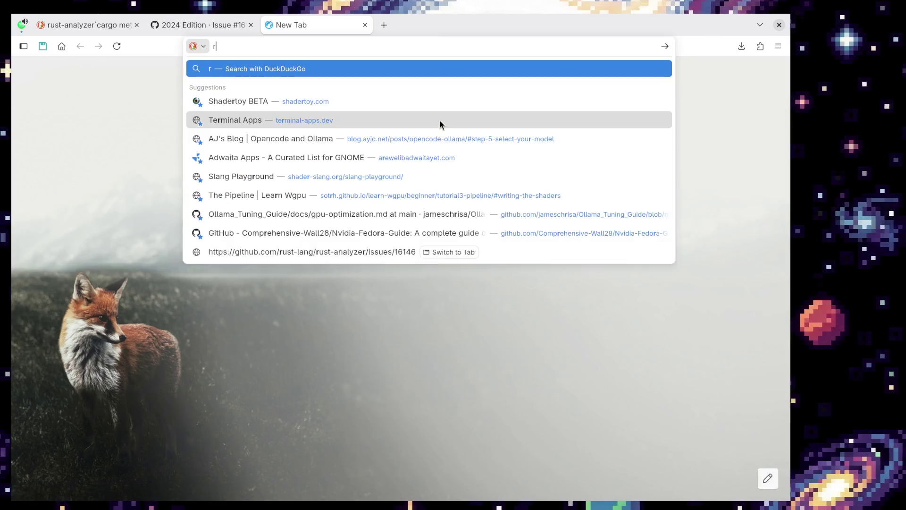
key("Return")
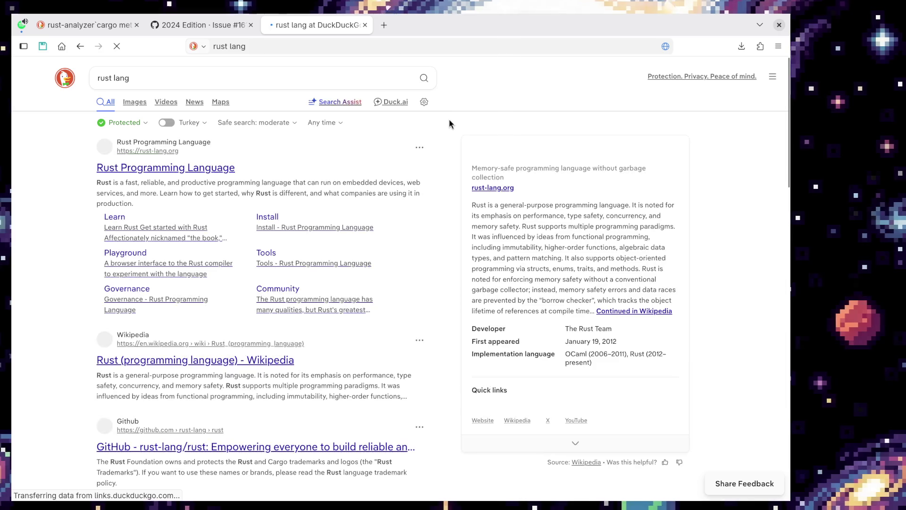
left_click(155, 175)
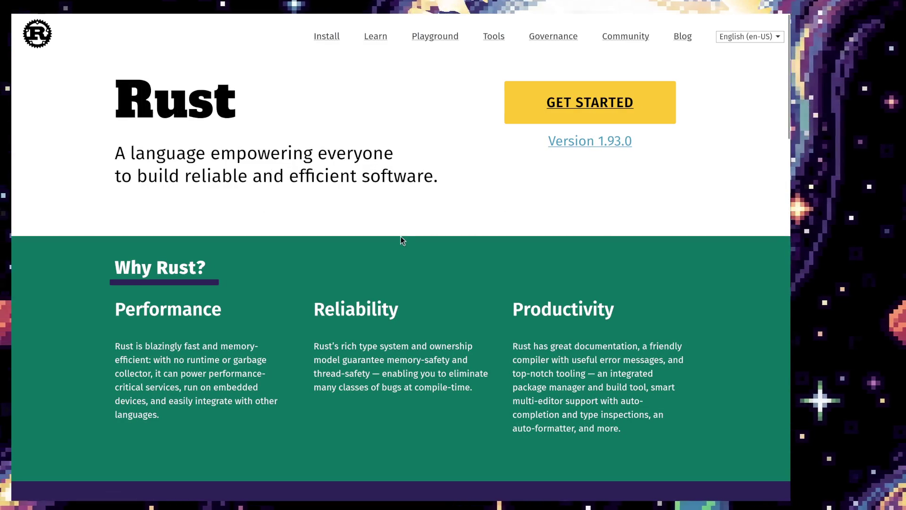
Open the Rust Blog and scroll through the index of blog posts.
left_click(685, 37)
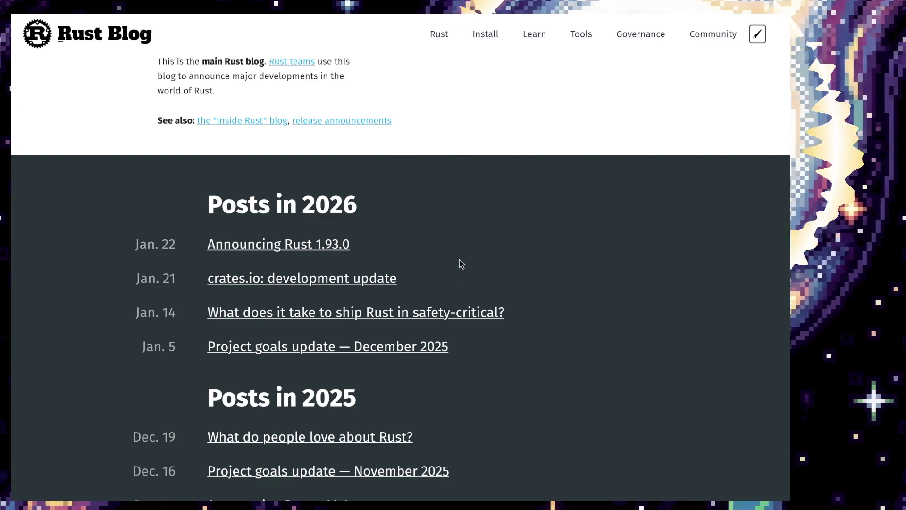
scroll(454, 247, "down", 5)
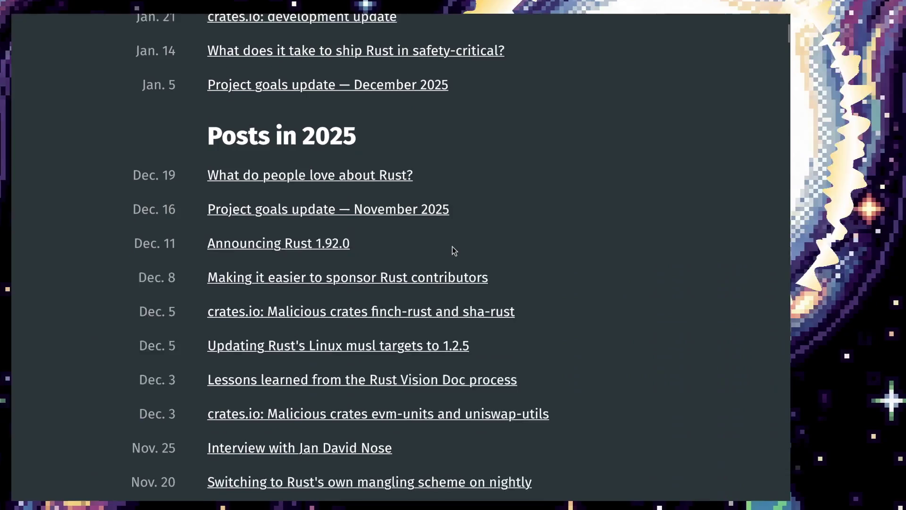
scroll(452, 247, "down", 6)
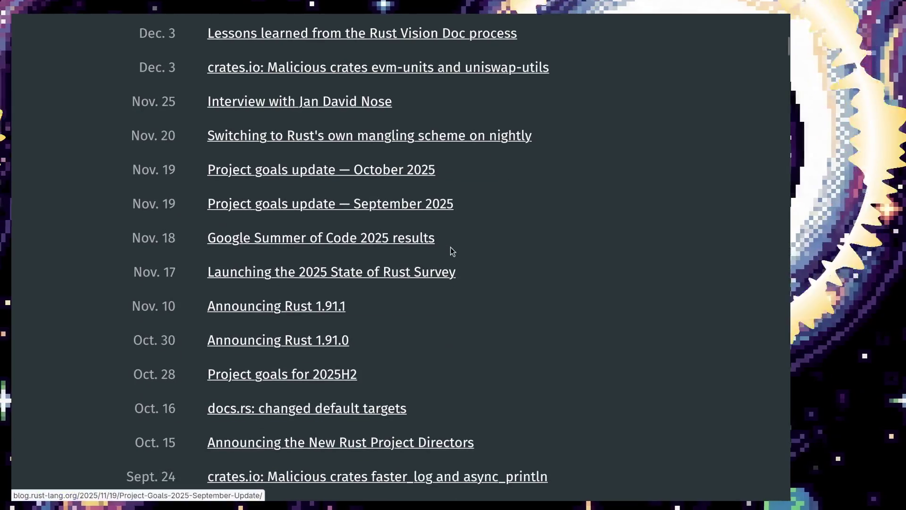
scroll(451, 247, "down", 6)
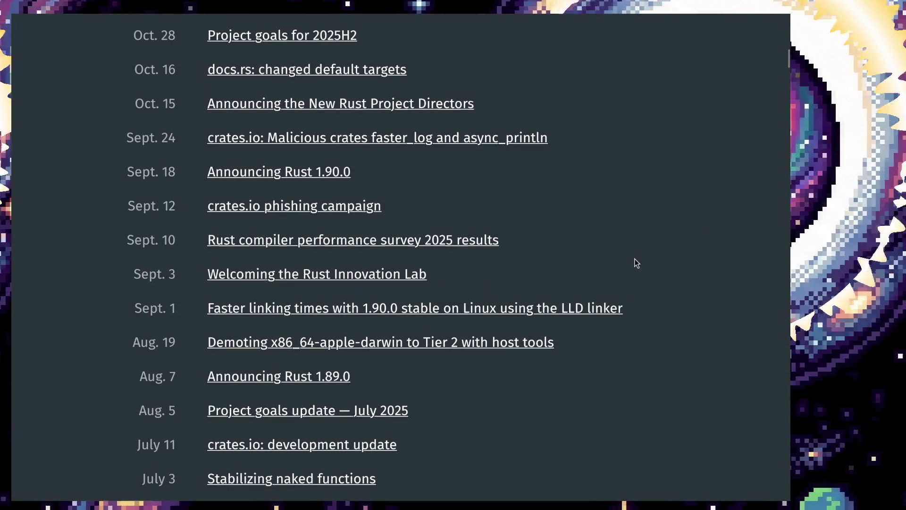
scroll(618, 216, "down", 6)
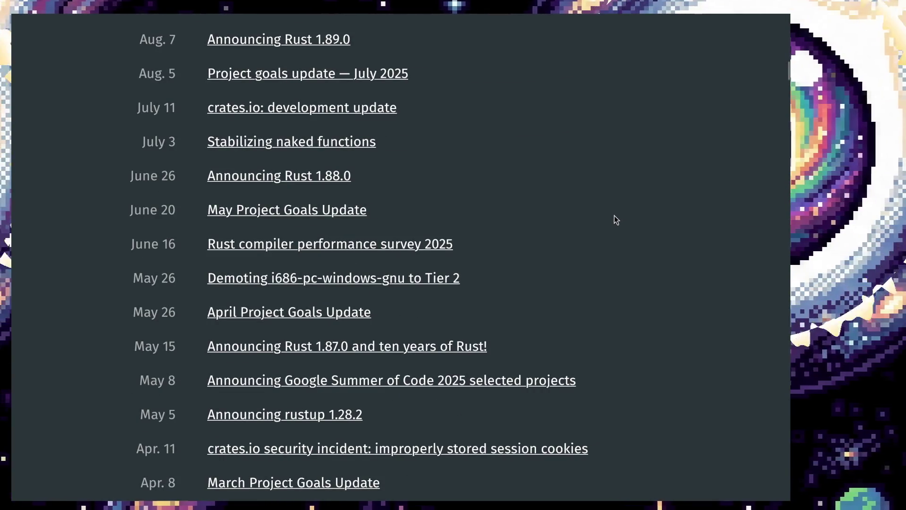
scroll(614, 215, "down", 6)
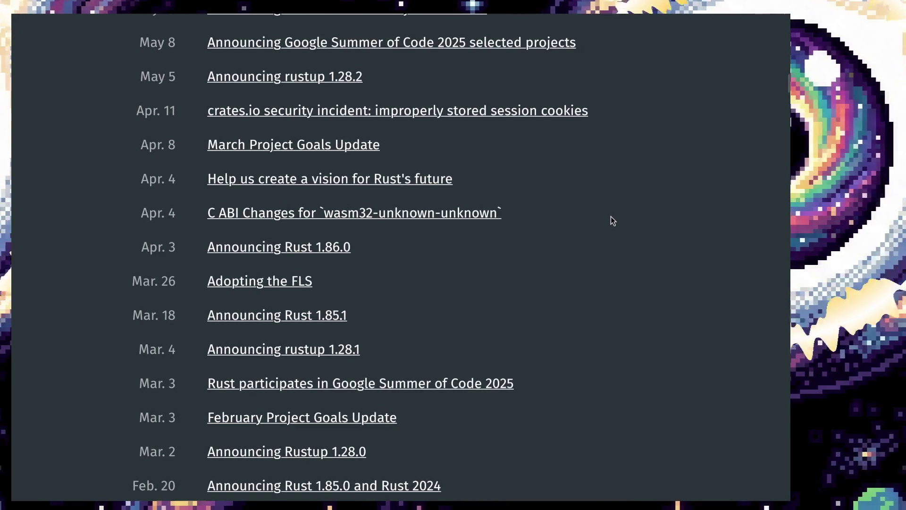
scroll(611, 216, "down", 6)
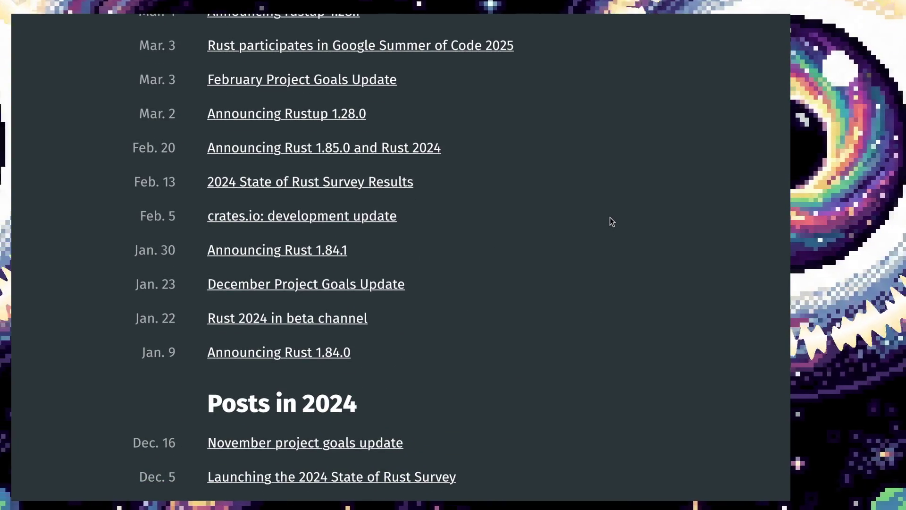
scroll(609, 217, "up", 4)
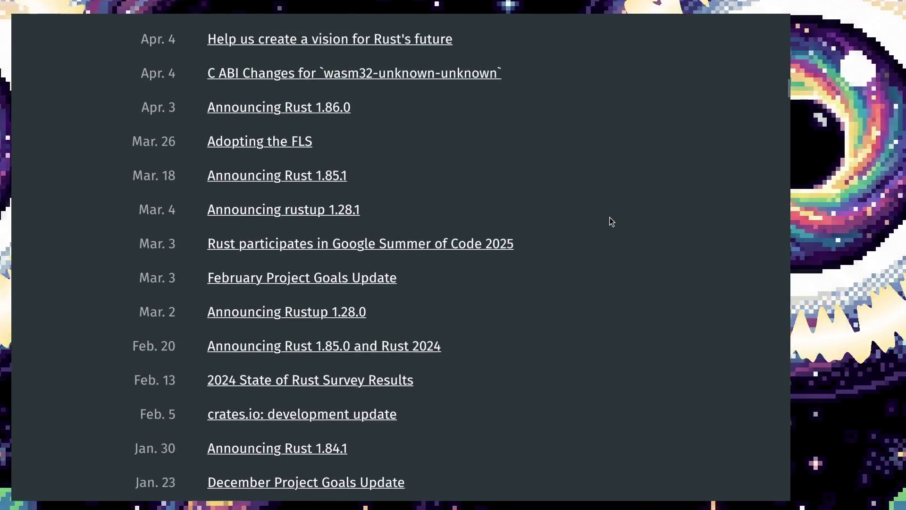
scroll(610, 217, "up", 6)
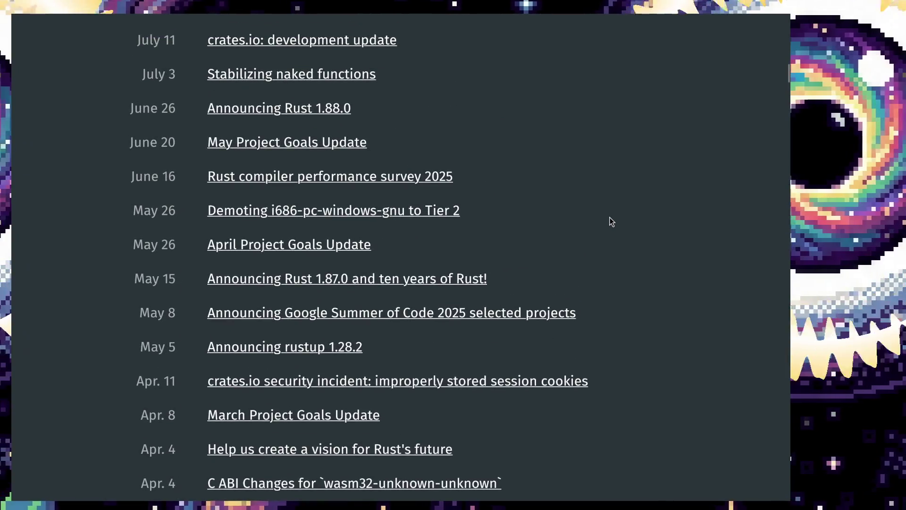
Search the page for '2024' and open the Feb. 20 'Announcing Rust 1.85.0 and Rust 2024' post.
key("ctrl+f")
type("2024")
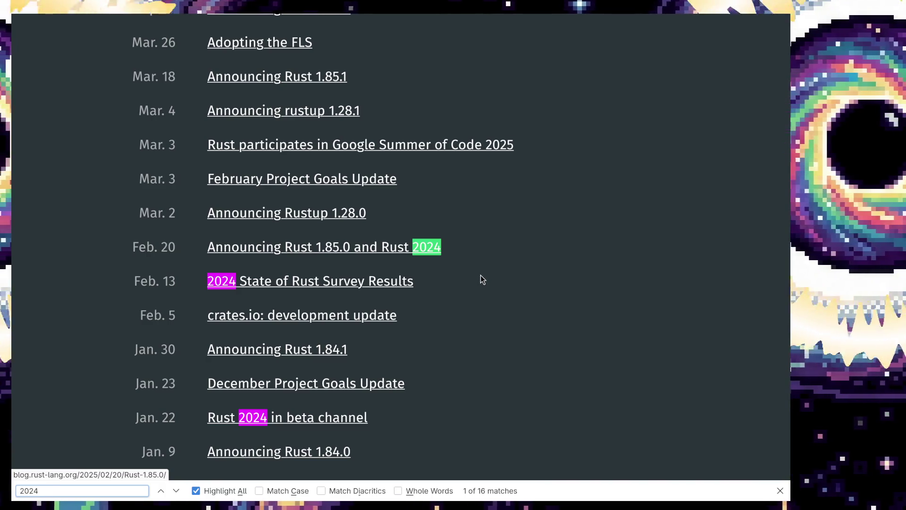
scroll(548, 337, "up", 6)
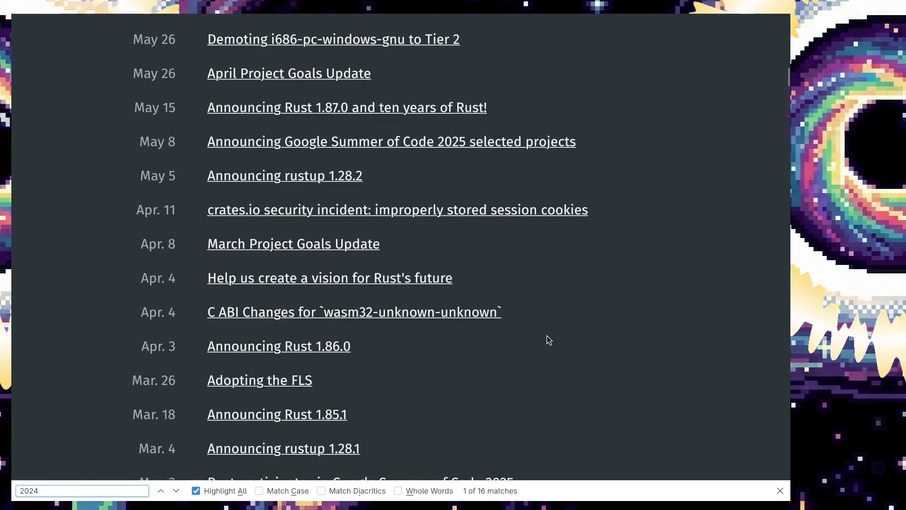
scroll(547, 336, "down", 5)
key("Return")
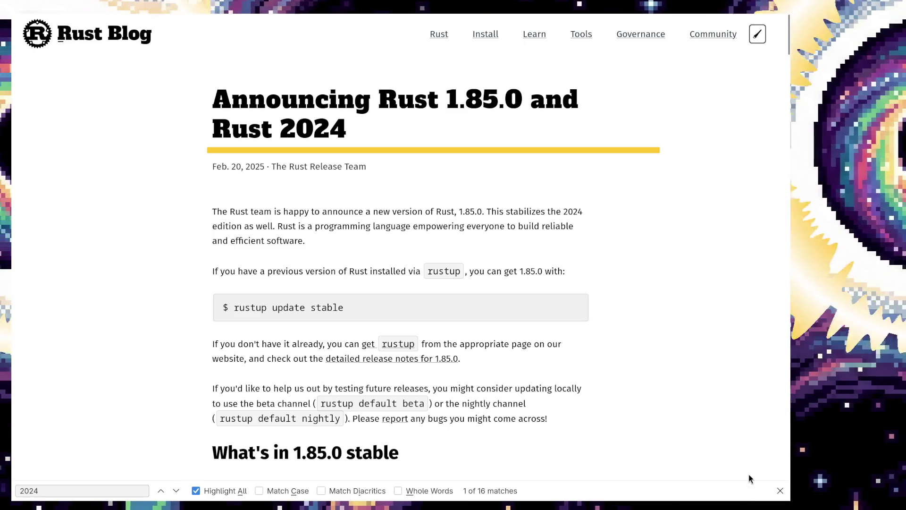
Close the find bar and read the Language, Standard library and Cargo change lists of Rust 2024.
key("ctrl+f")
key("Escape")
scroll(708, 415, "down", 4)
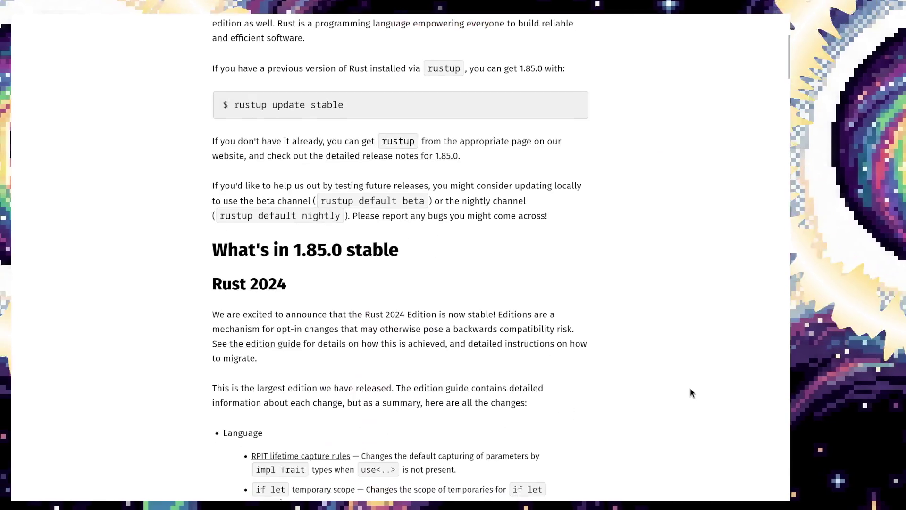
scroll(604, 341, "up", 4)
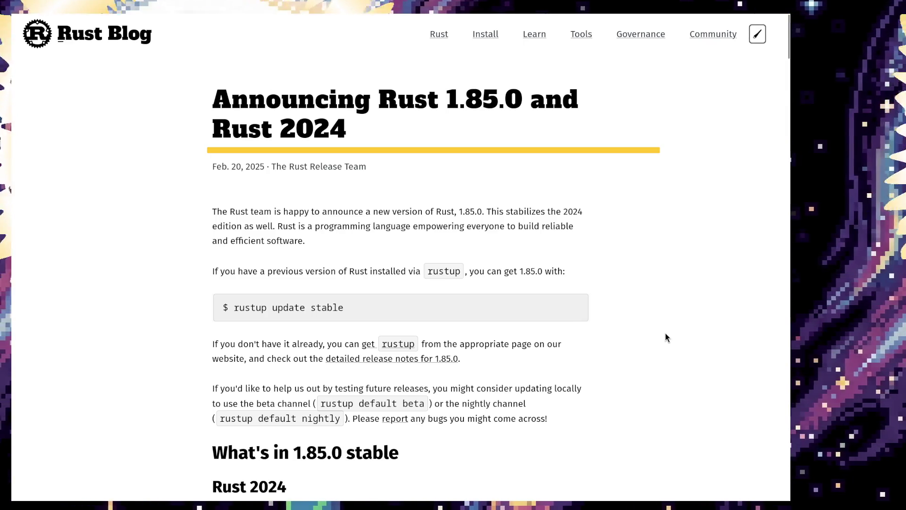
scroll(656, 322, "down", 6)
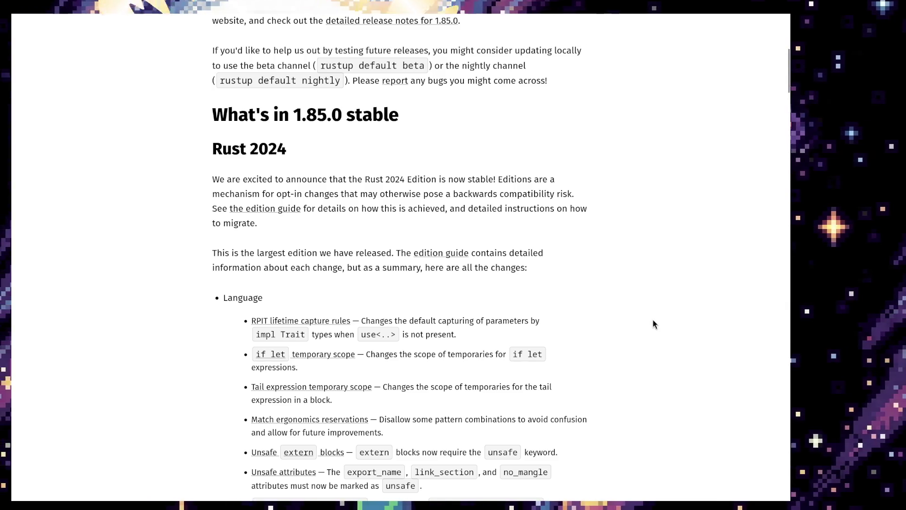
scroll(652, 320, "down", 5)
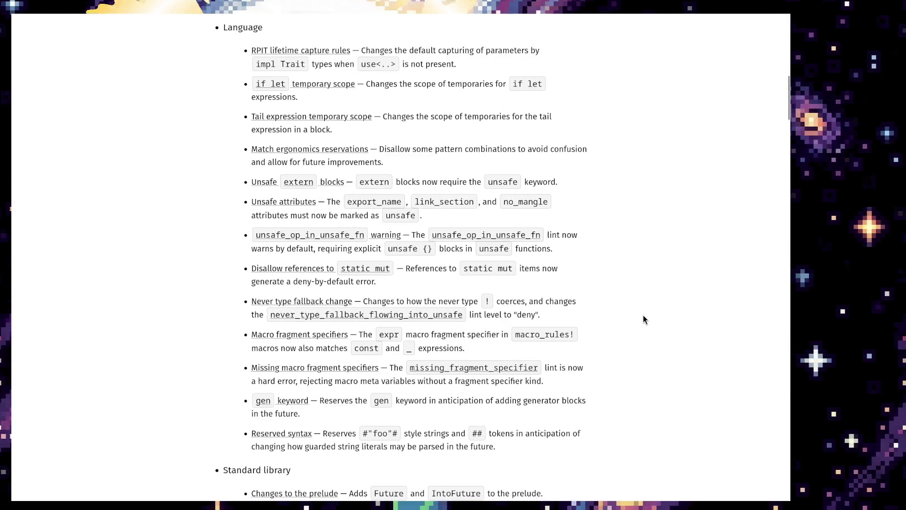
scroll(643, 314, "down", 5)
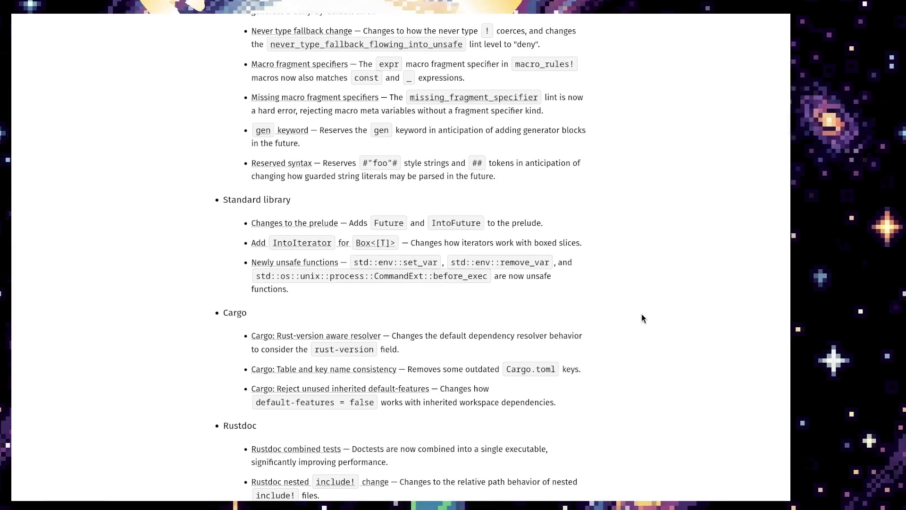
scroll(628, 313, "up", 10)
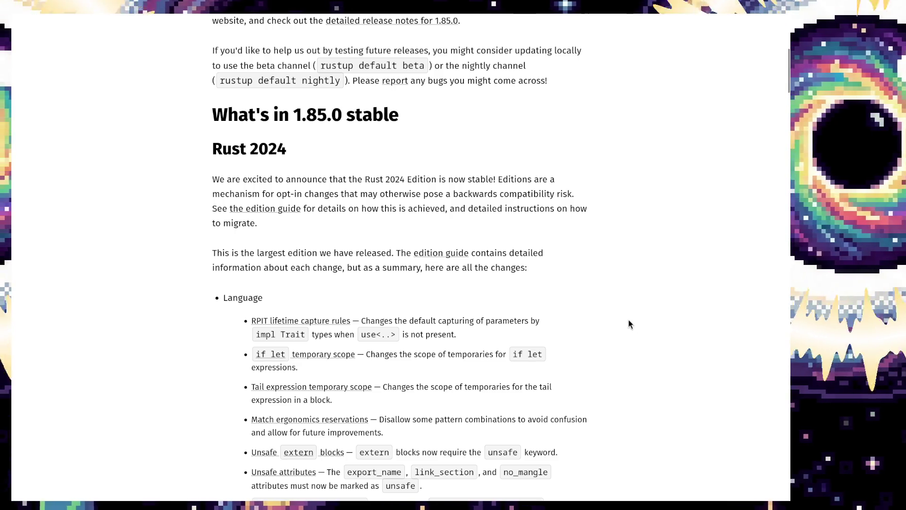
scroll(612, 318, "down", 3)
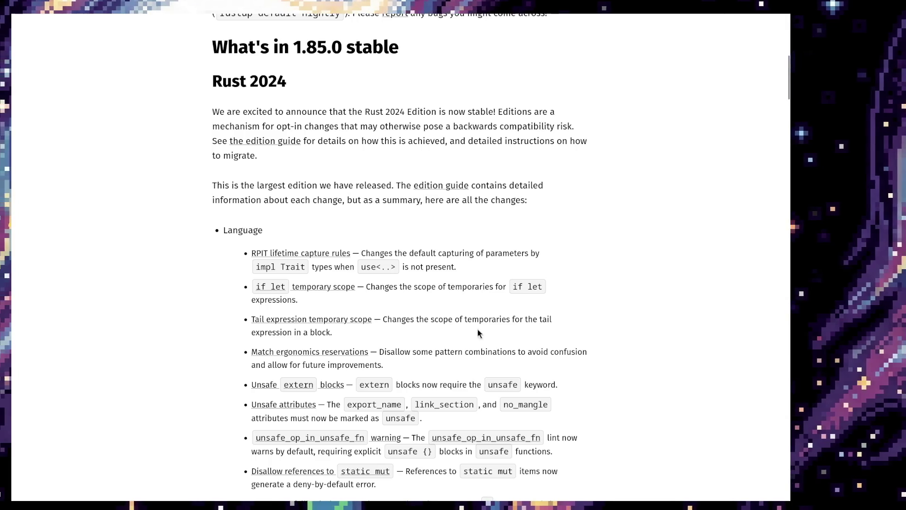
Open the 'if let temporary scope' chapter and read down to its code examples.
left_click(328, 288)
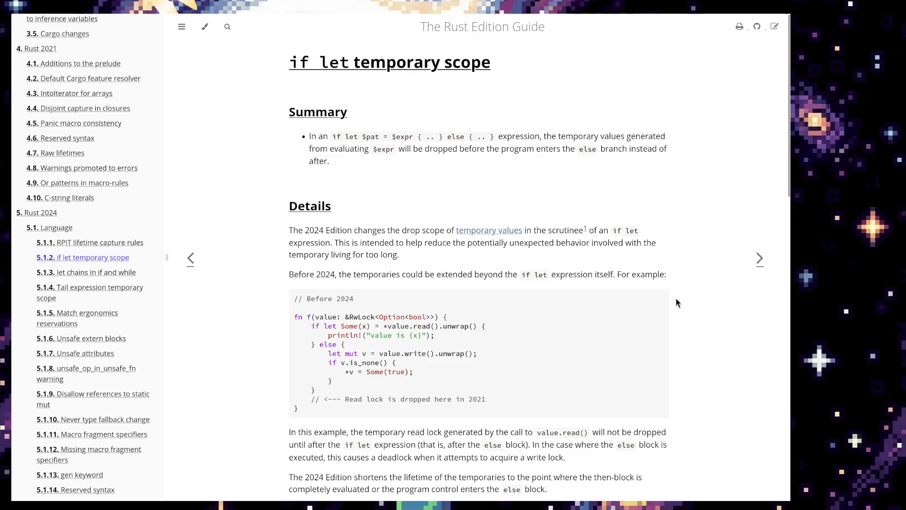
scroll(676, 298, "down", 5)
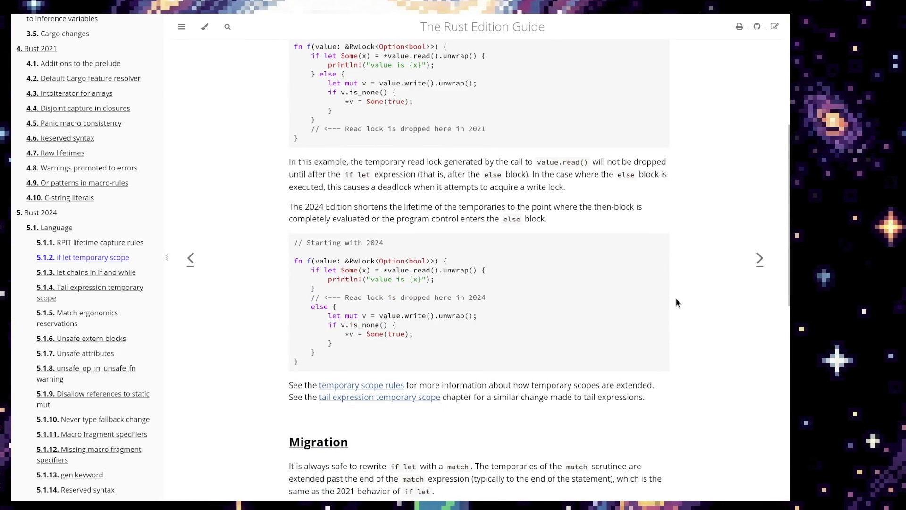
scroll(676, 302, "down", 6)
scroll(676, 302, "up", 11)
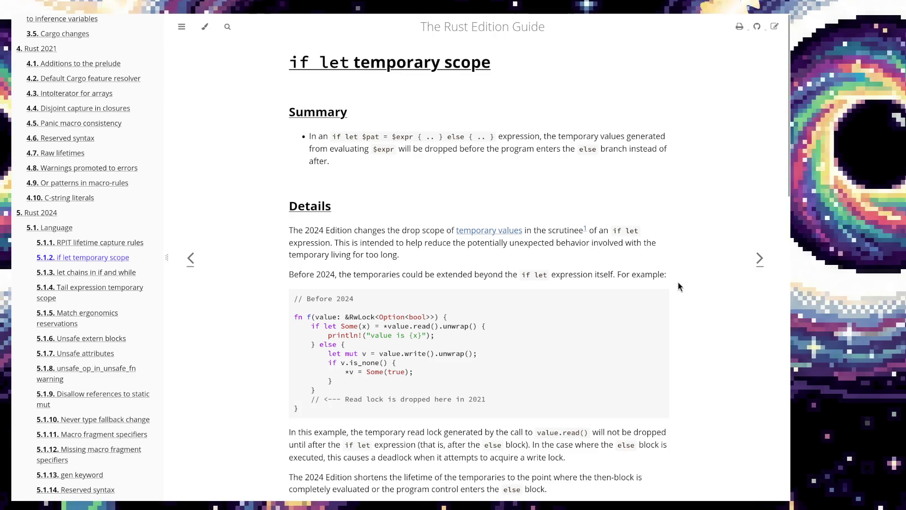
scroll(678, 284, "down", 3)
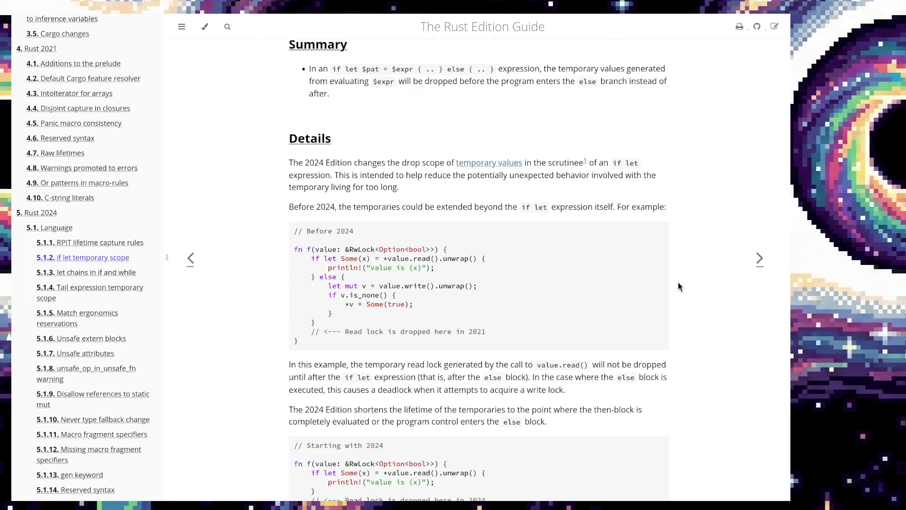
scroll(678, 283, "down", 5)
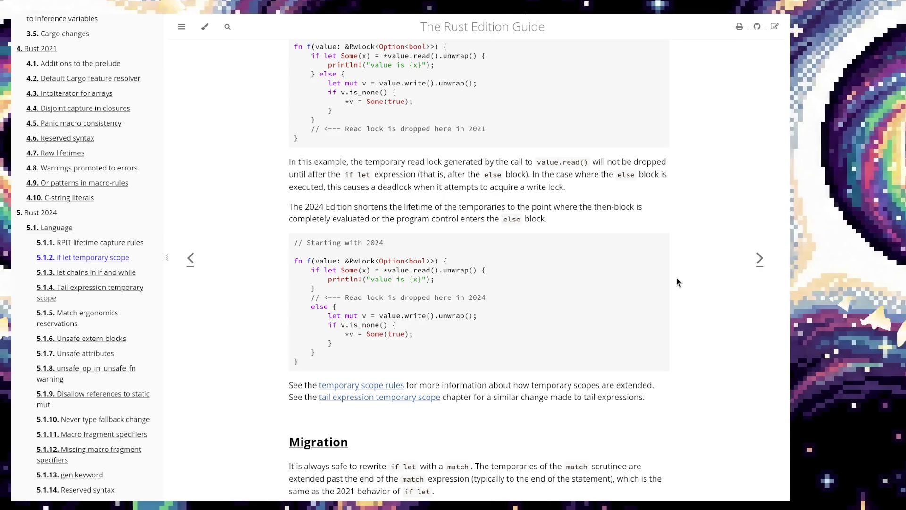
Highlight the read-lock drop line and run the 'Starting with 2024' example, which gives No output.
left_click_drag(488, 299, 259, 278)
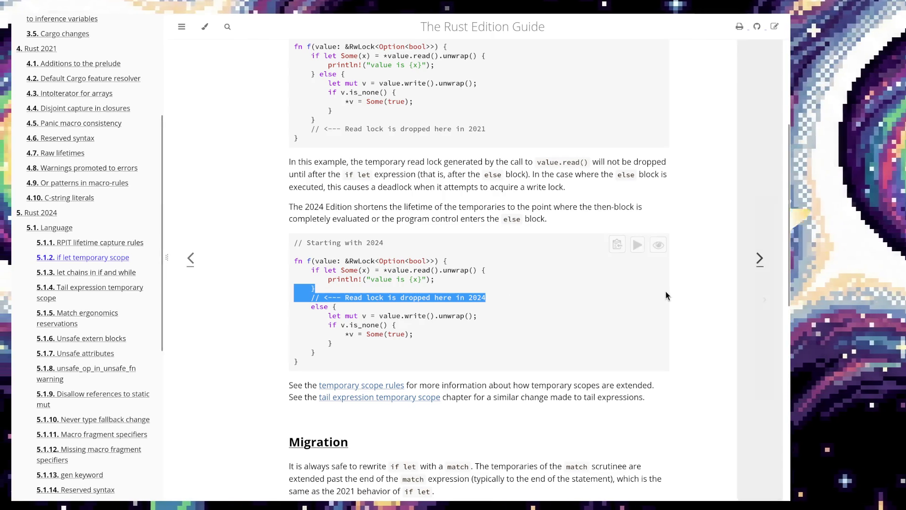
left_click(637, 244)
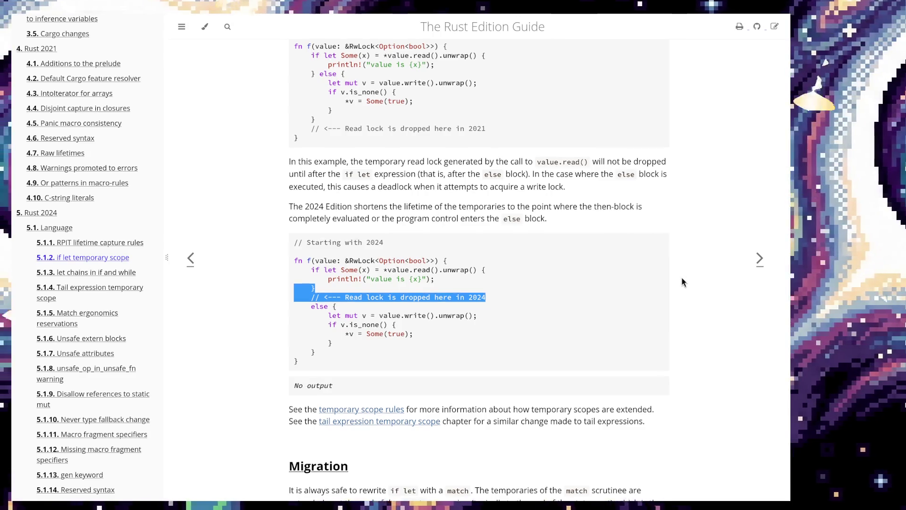
scroll(681, 278, "down", 5)
scroll(681, 282, "down", 3)
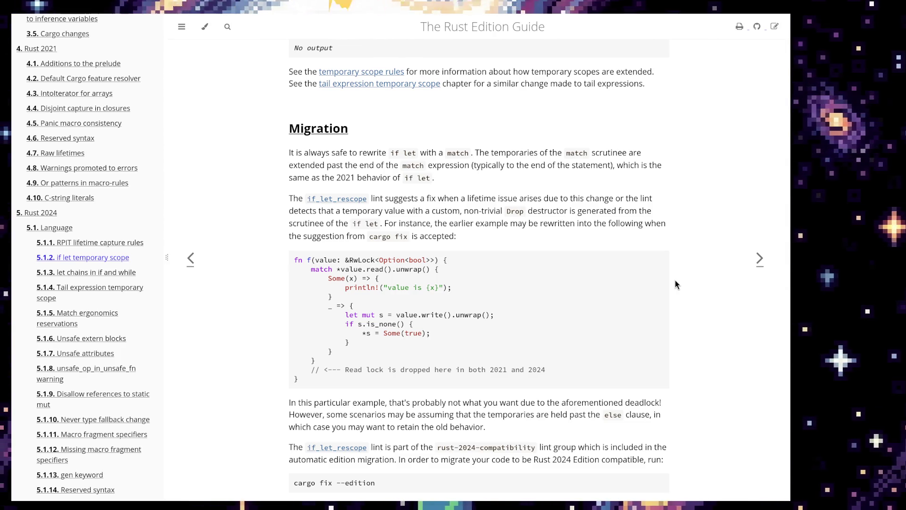
Read to the end of the Migration section, then bring up the GNOME Activities overview.
scroll(675, 279, "down", 2)
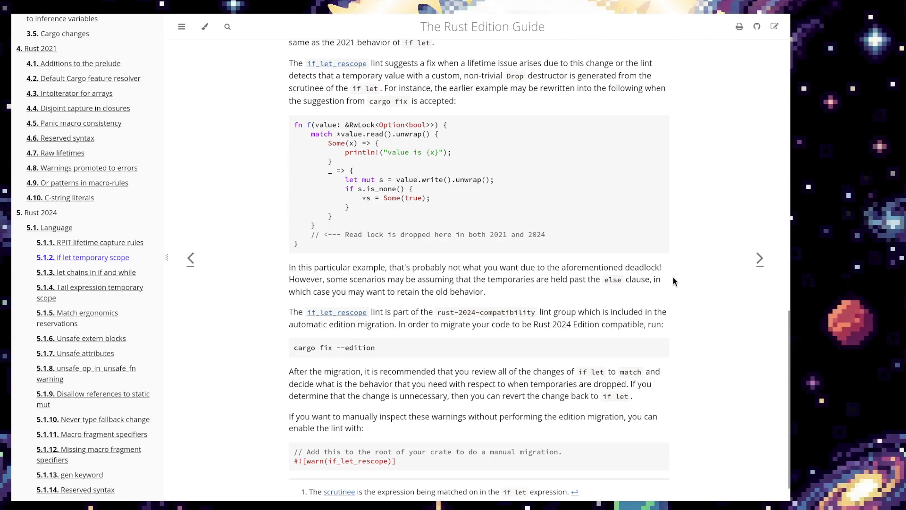
mouse_move(667, 238)
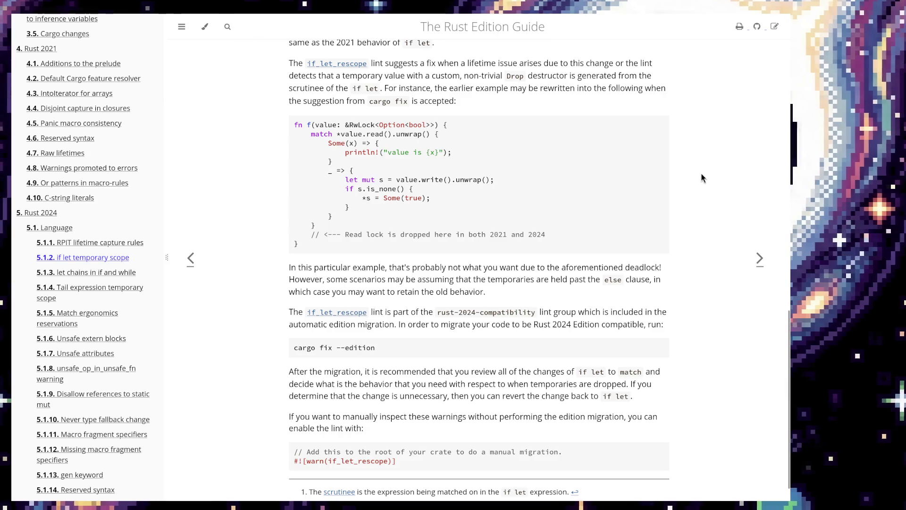
scroll(698, 173, "down", 1)
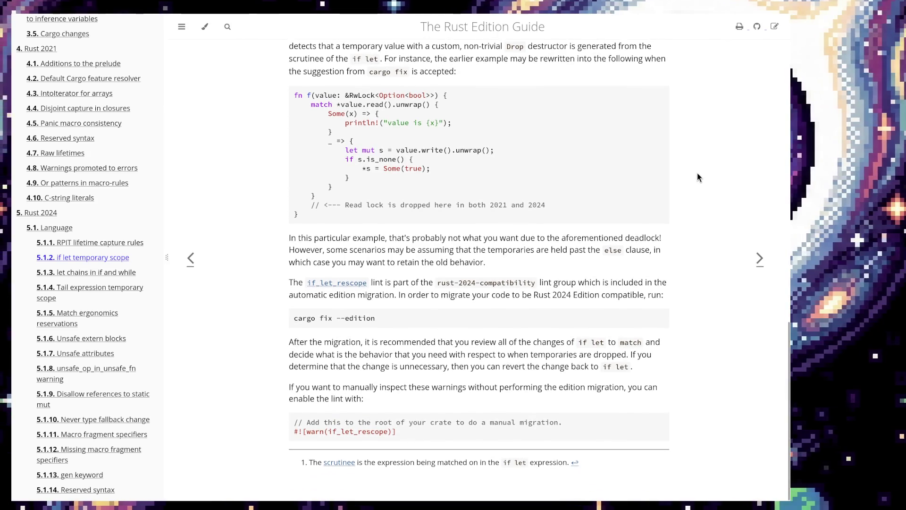
key("super")
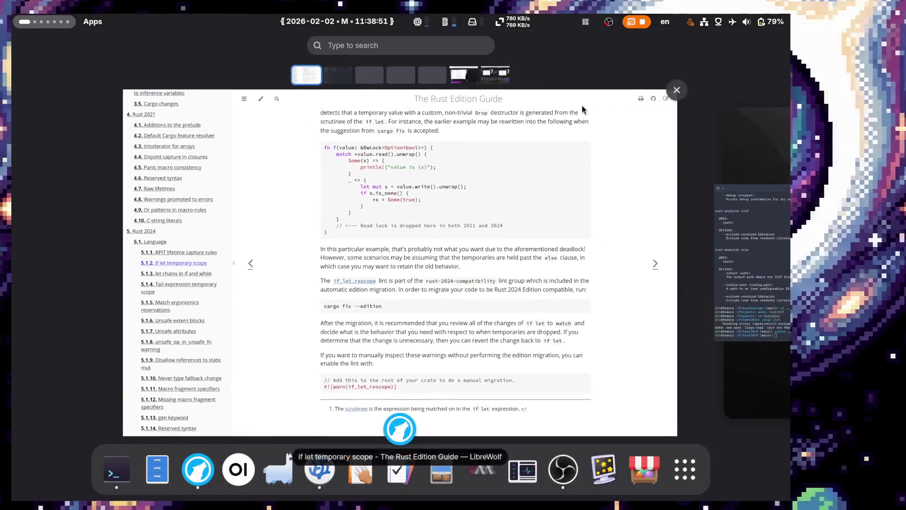
Check the Twitch Stream Manager window, then return to the Rust Edition Guide's if let chapter.
left_click(466, 70)
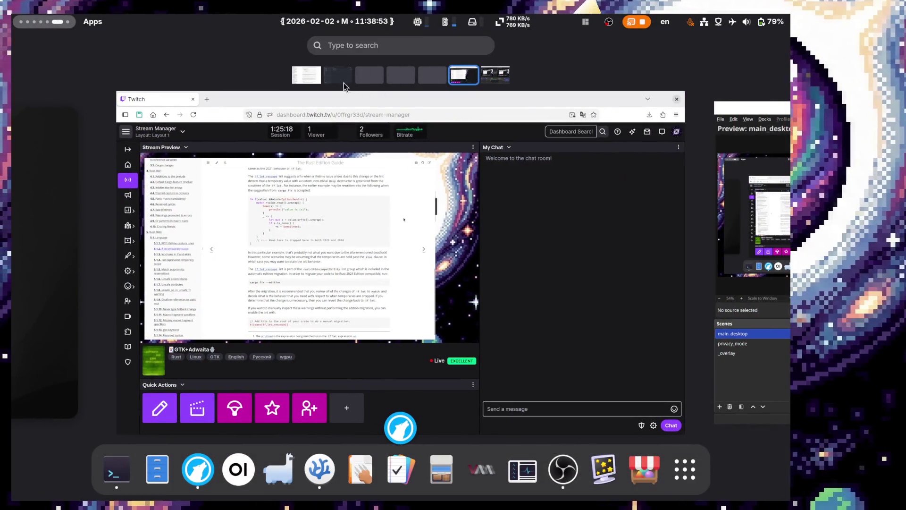
left_click(350, 219)
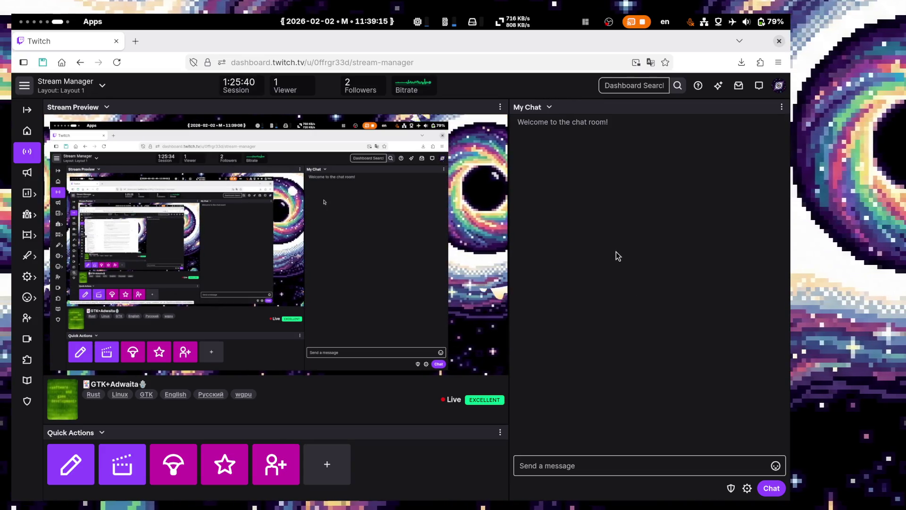
key("super")
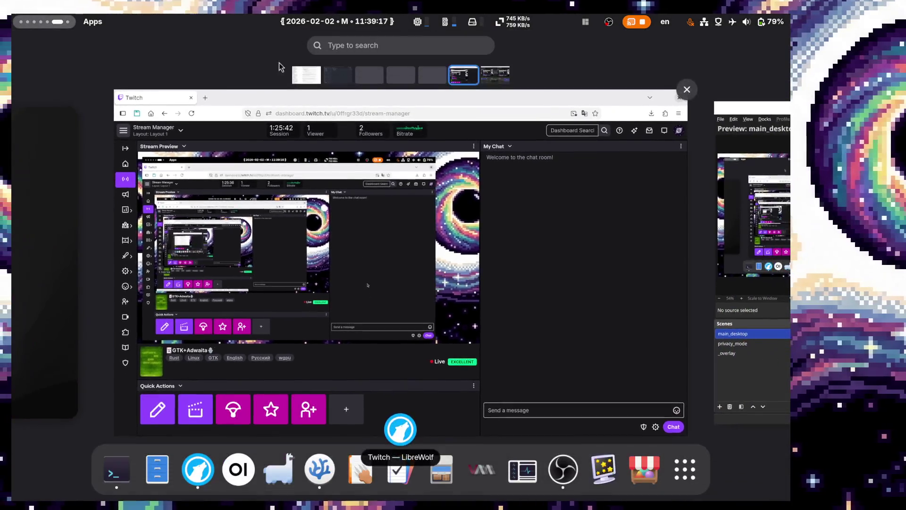
left_click(302, 73)
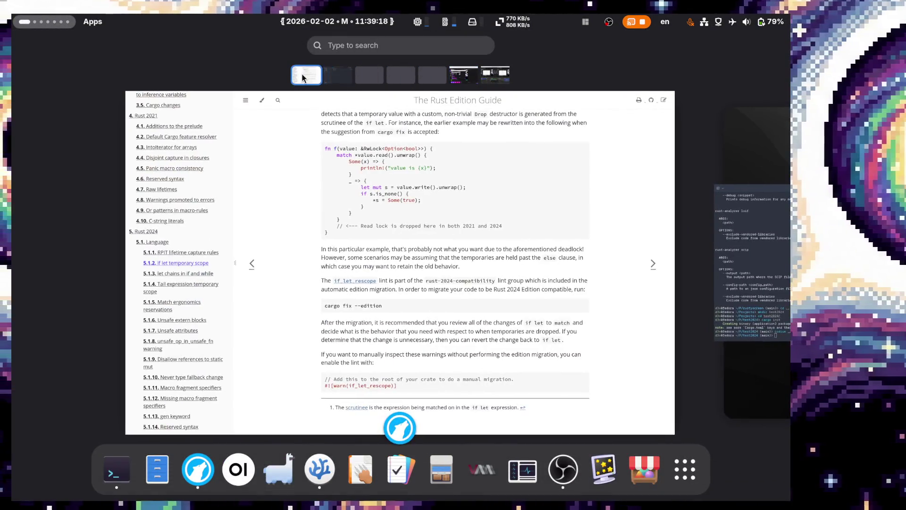
left_click(479, 280)
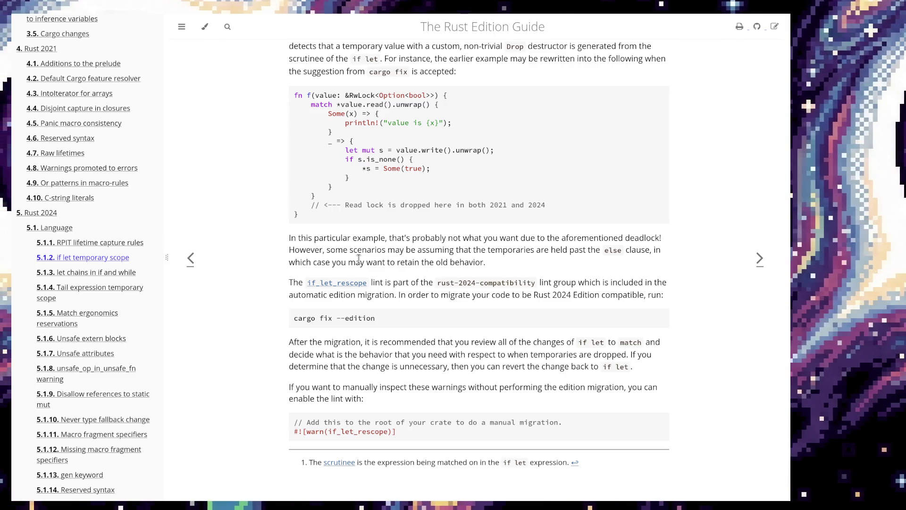
scroll(351, 258, "up", 1)
scroll(351, 258, "up", 10)
left_click(453, 252)
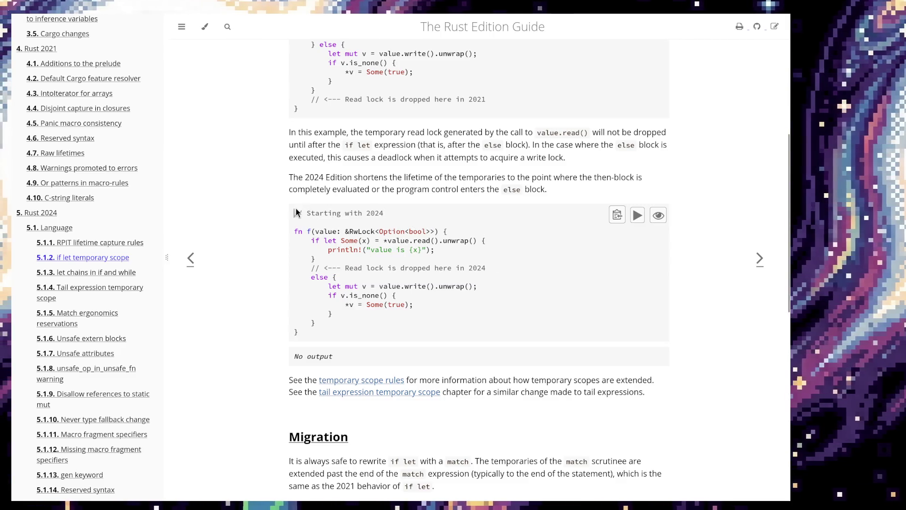
left_click_drag(295, 210, 435, 337)
left_click(469, 347)
scroll(528, 306, "down", 8)
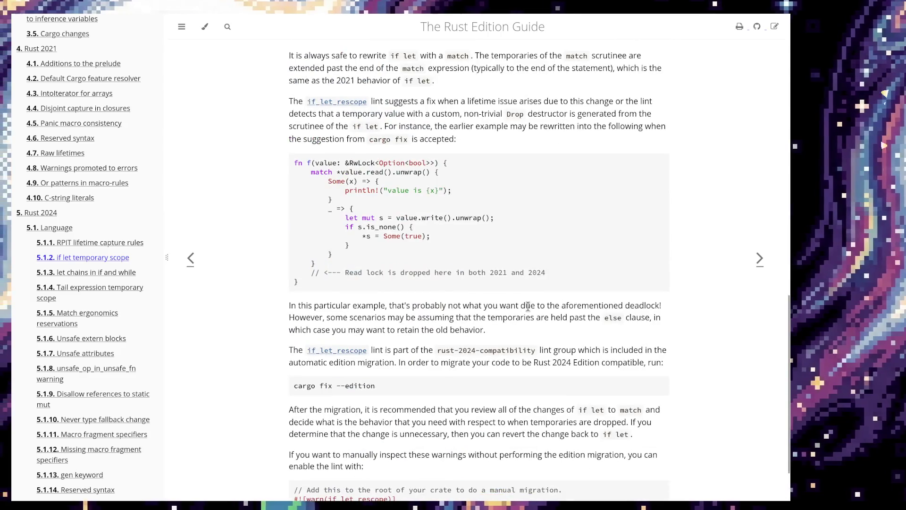
scroll(507, 304, "down", 2)
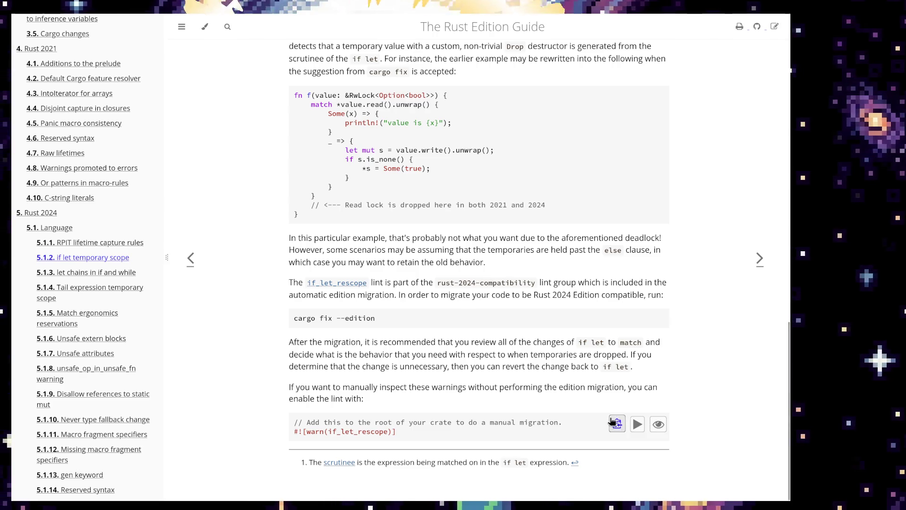
left_click_drag(562, 422, 289, 425)
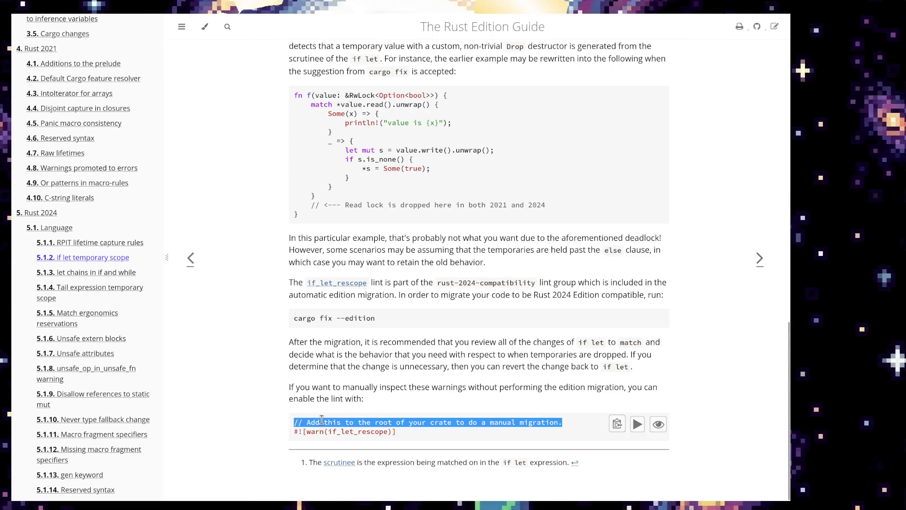
left_click(340, 425)
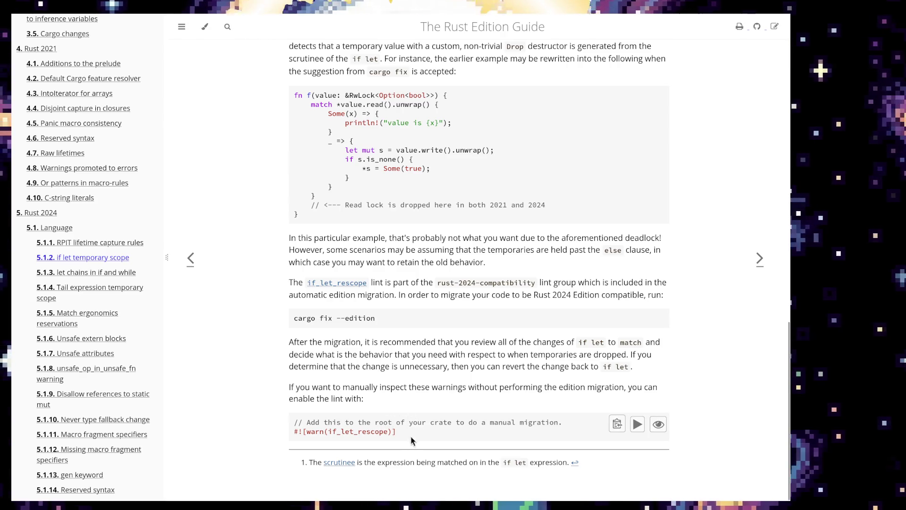
mouse_move(563, 422)
left_mouse_down()
mouse_move(294, 429)
mouse_move(297, 420)
left_mouse_up()
left_click(306, 418)
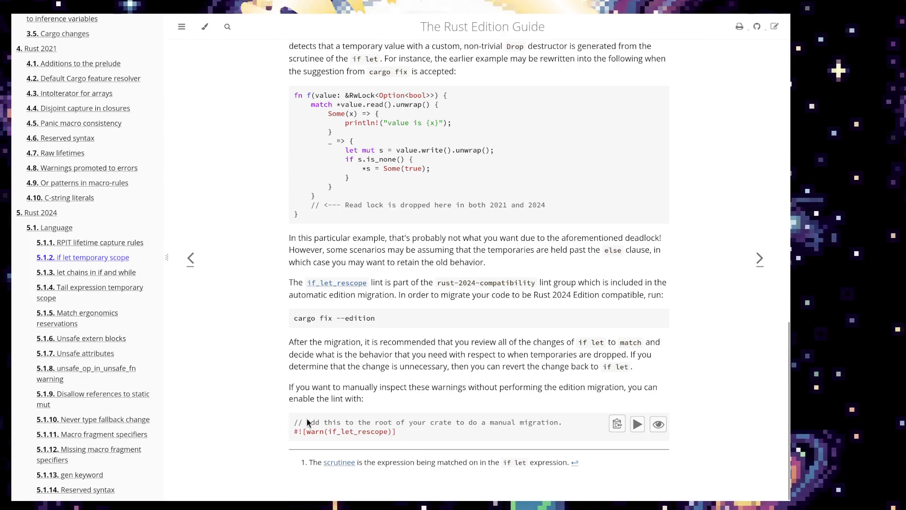
left_click(376, 401)
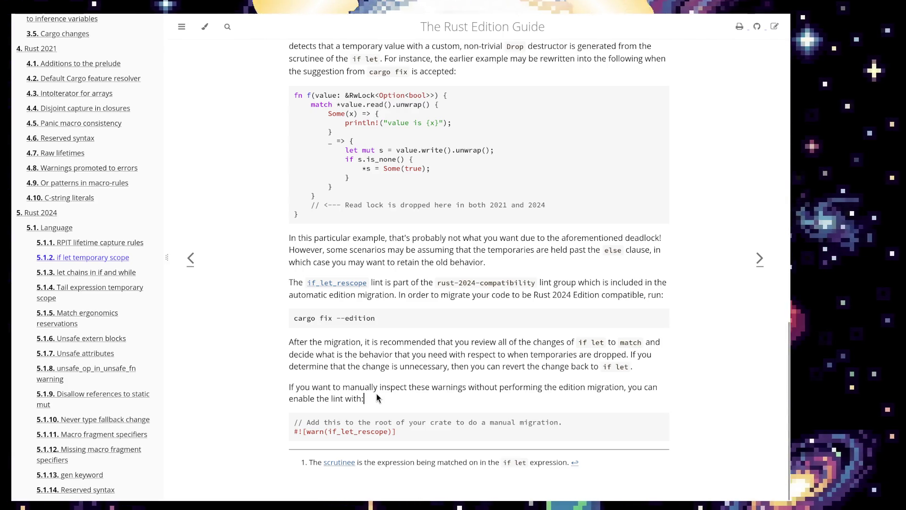
scroll(403, 349, "up", 5)
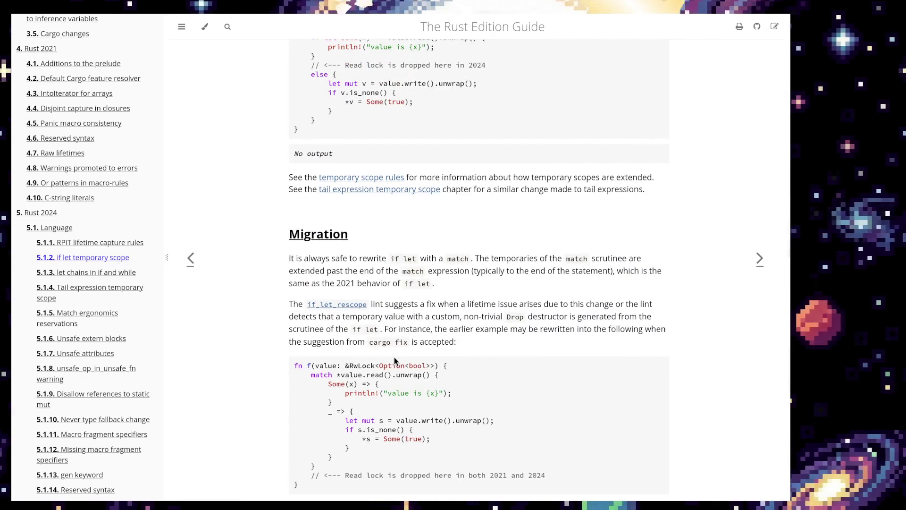
mouse_move(397, 362)
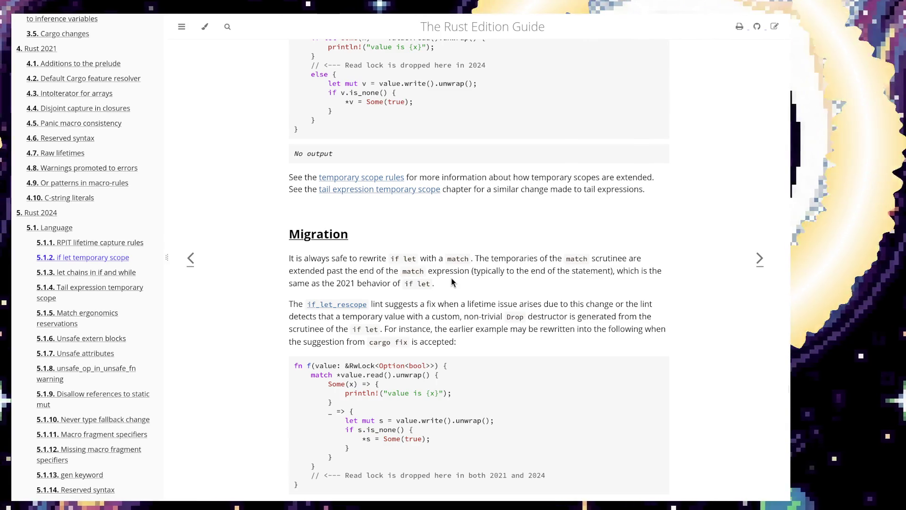
mouse_move(289, 303)
left_mouse_down()
mouse_move(403, 311)
mouse_move(457, 343)
mouse_move(361, 316)
mouse_move(290, 259)
left_mouse_up()
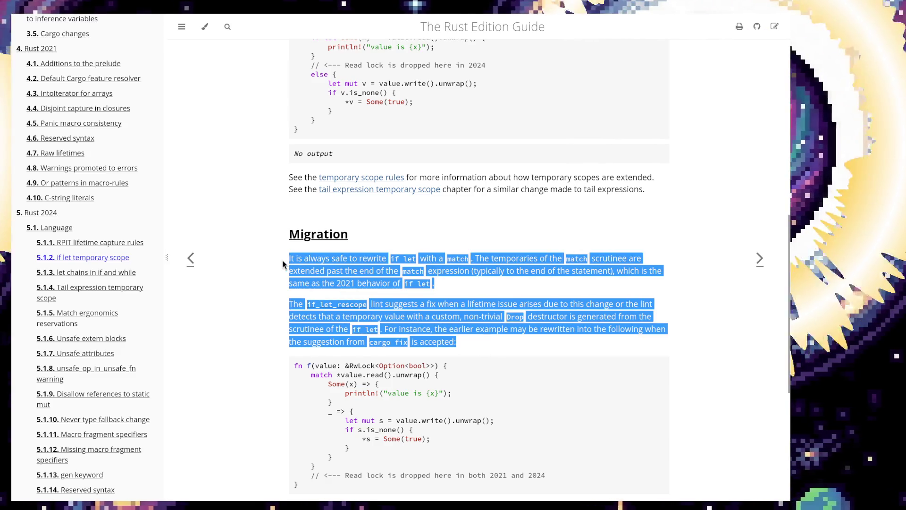
left_click(282, 224)
left_click_drag(290, 216, 487, 347)
left_click(486, 348)
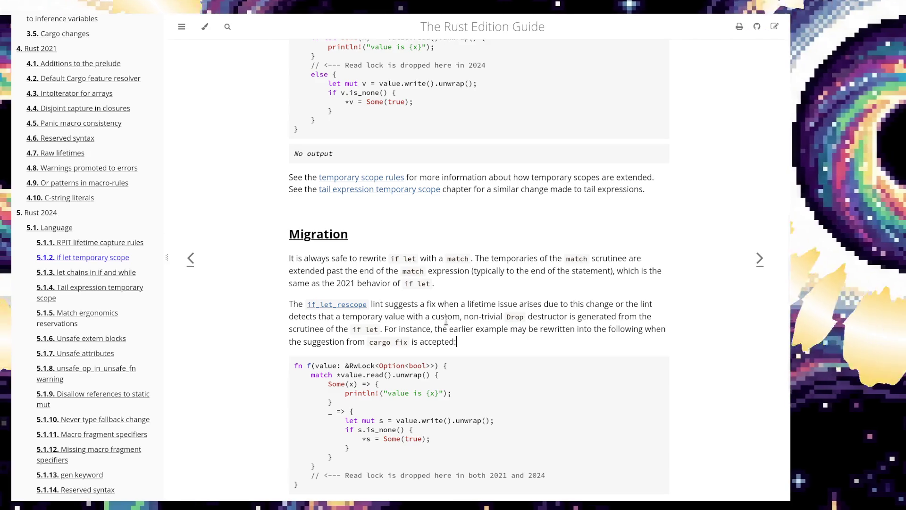
mouse_move(290, 304)
left_mouse_down()
mouse_move(486, 352)
mouse_move(275, 309)
mouse_move(505, 329)
mouse_move(451, 351)
mouse_move(289, 304)
mouse_move(477, 338)
mouse_move(536, 329)
mouse_move(287, 305)
mouse_move(509, 329)
mouse_move(472, 343)
mouse_move(289, 304)
mouse_move(460, 348)
mouse_move(515, 346)
mouse_move(287, 304)
left_mouse_up()
left_click(483, 344)
left_click(274, 309)
left_click(289, 303)
left_click(483, 343)
left_click(485, 347)
left_click(289, 303)
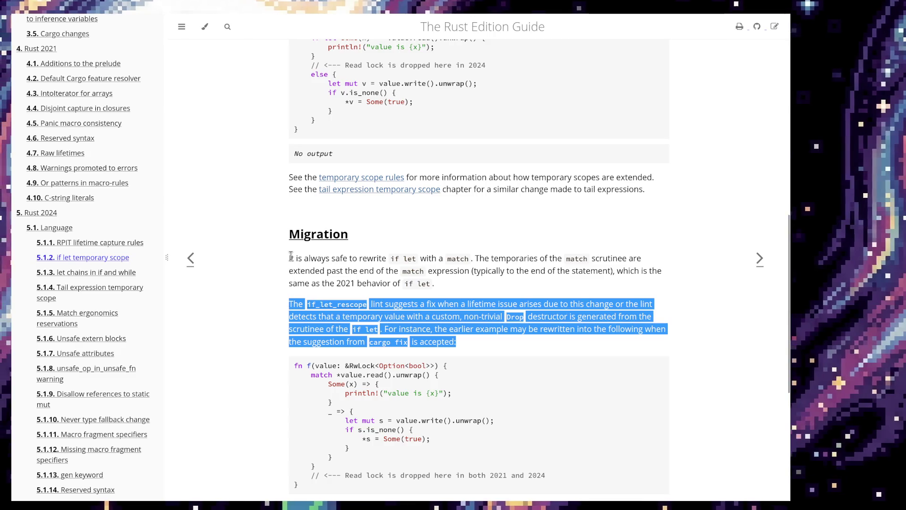
mouse_move(286, 234)
left_mouse_down()
mouse_move(533, 329)
mouse_move(493, 341)
left_mouse_up()
left_click(488, 345)
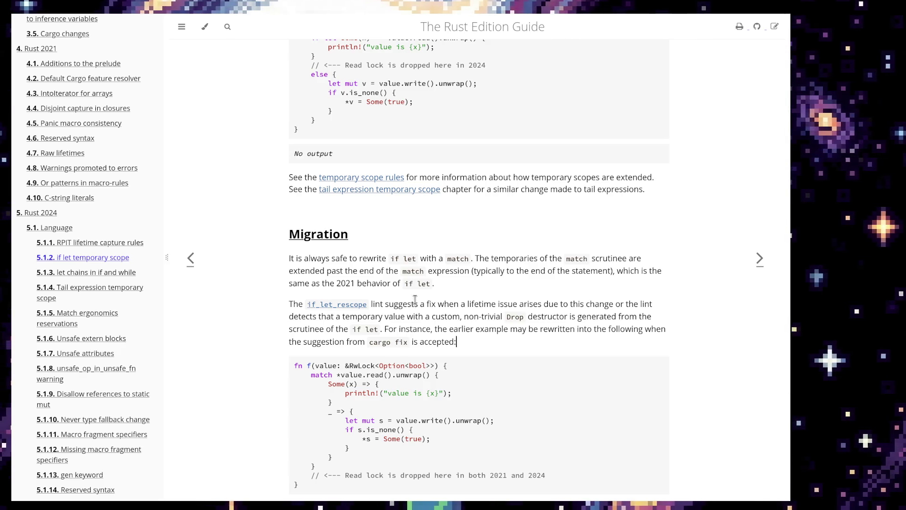
mouse_move(482, 336)
left_mouse_down()
mouse_move(286, 235)
mouse_move(349, 239)
mouse_move(488, 341)
mouse_move(276, 222)
mouse_move(504, 345)
mouse_move(261, 220)
mouse_move(507, 332)
mouse_move(508, 340)
left_mouse_up()
left_click(286, 235)
left_click(488, 342)
left_click(261, 219)
left_click(508, 340)
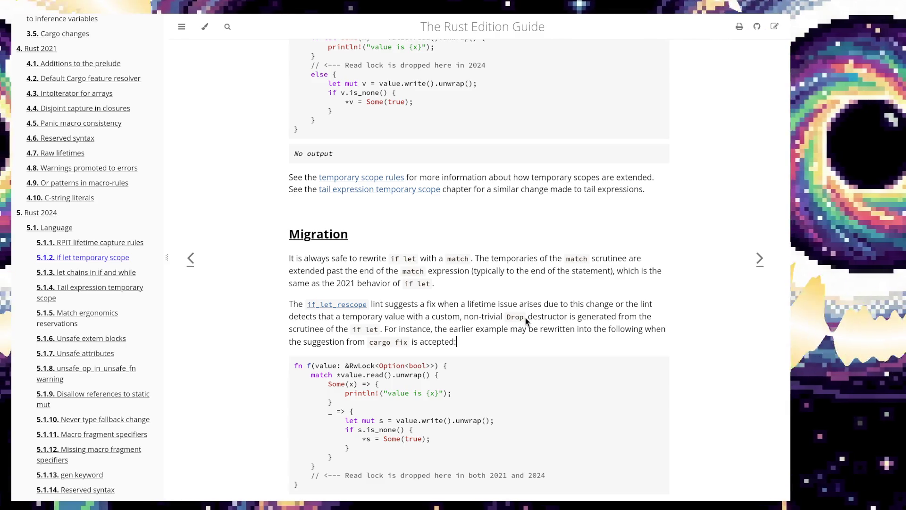
scroll(670, 252, "down", 4)
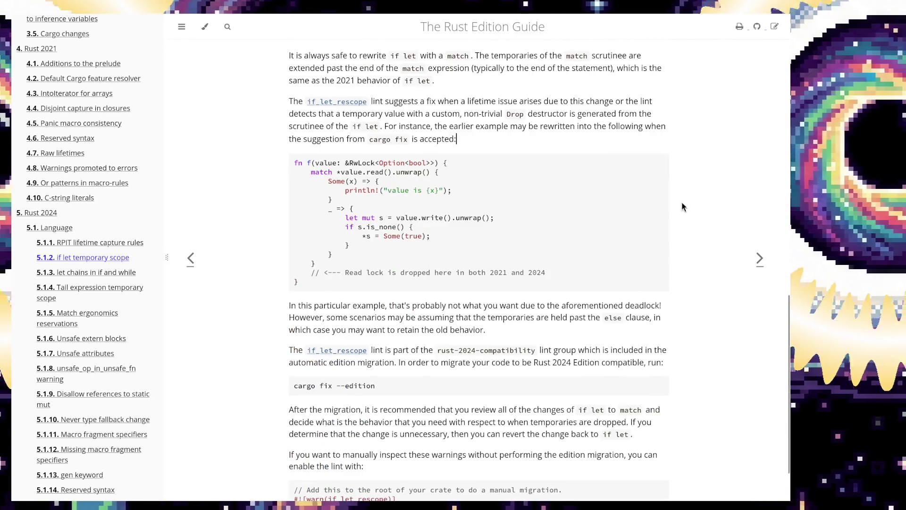
scroll(682, 206, "up", 1)
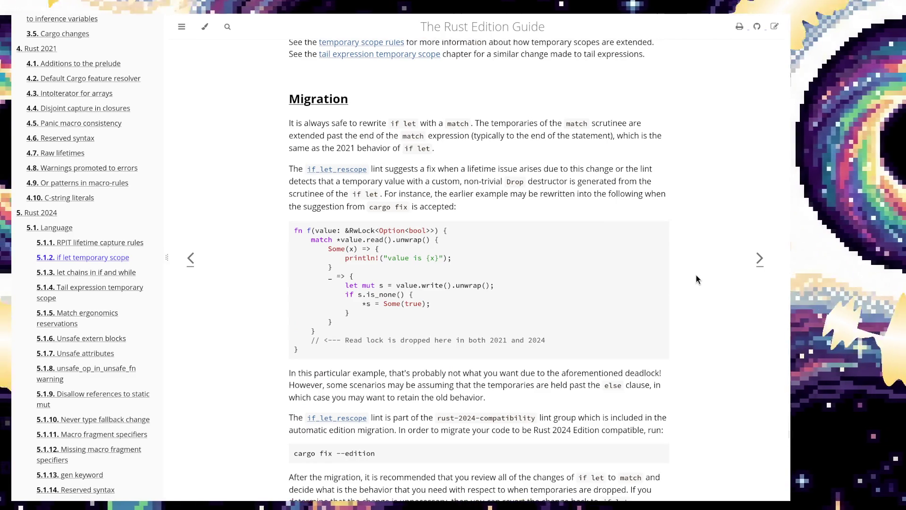
scroll(695, 280, "down", 2)
scroll(696, 279, "up", 1)
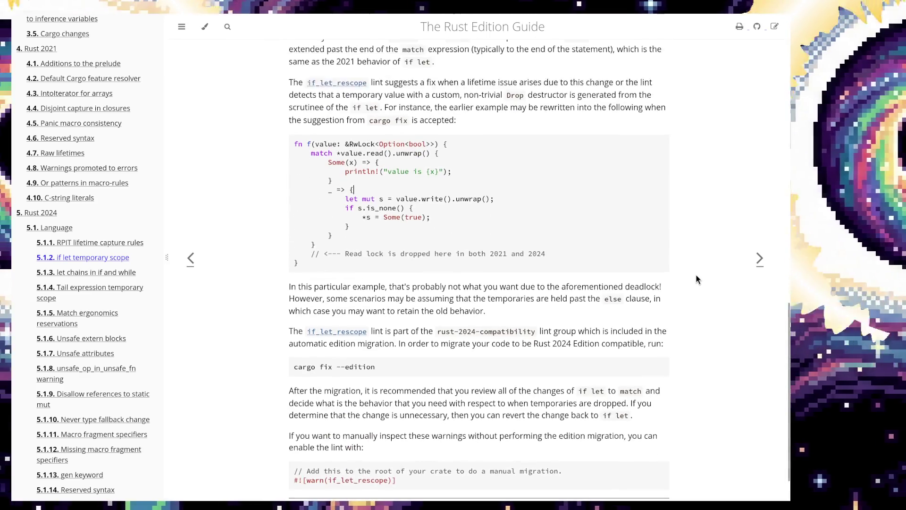
scroll(479, 269, "down", 1)
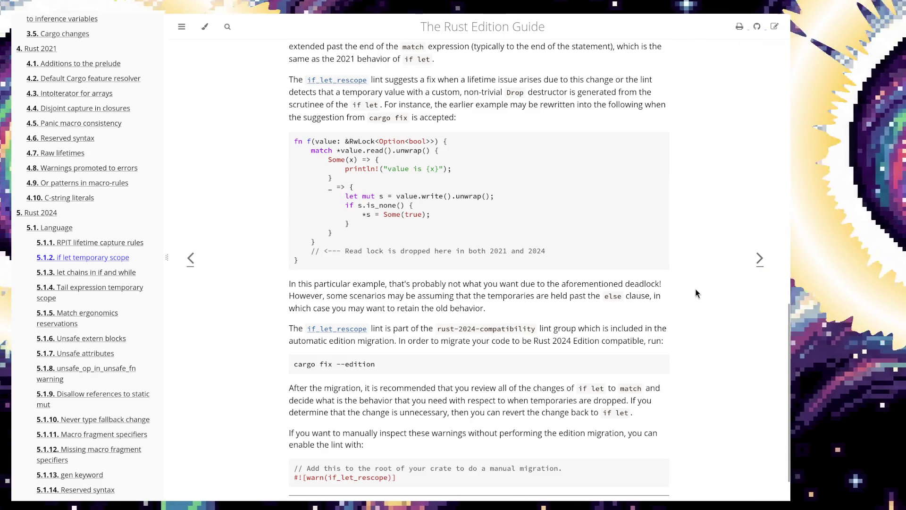
scroll(707, 277, "down", 1)
scroll(709, 272, "up", 2)
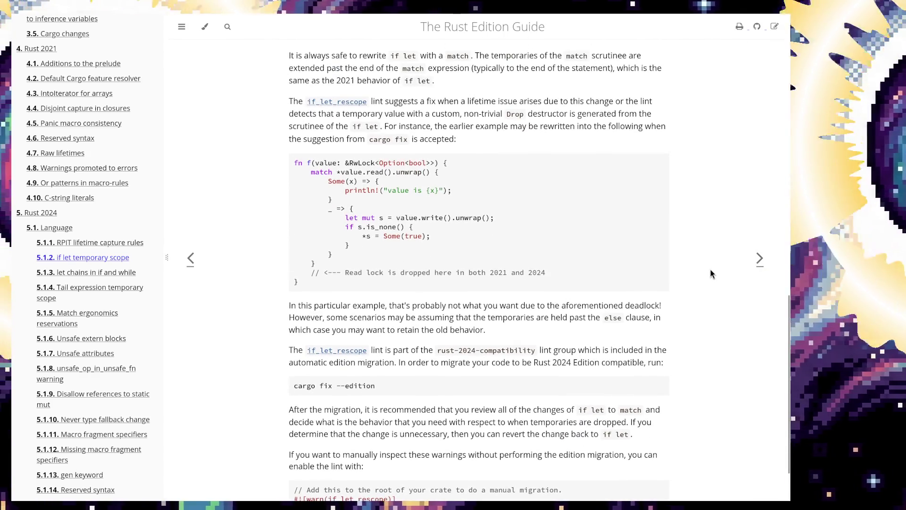
scroll(710, 272, "up", 4)
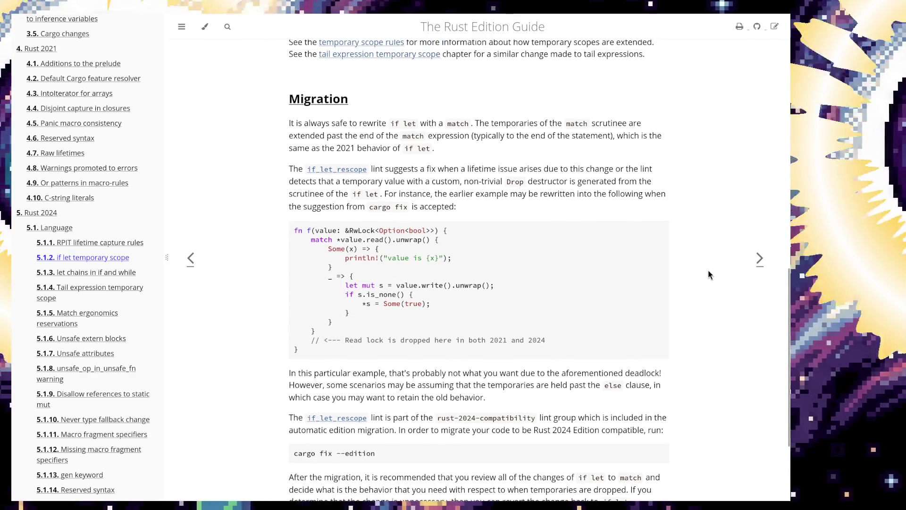
scroll(709, 272, "up", 2)
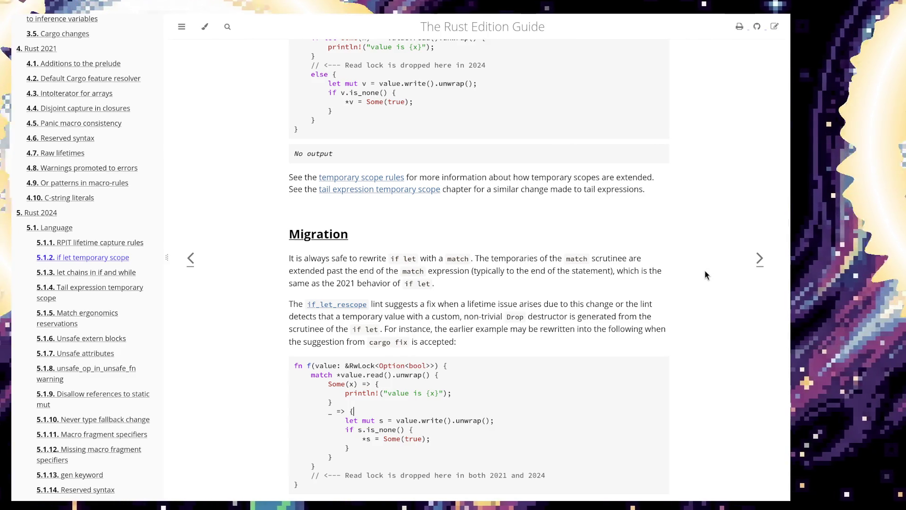
scroll(705, 272, "down", 4)
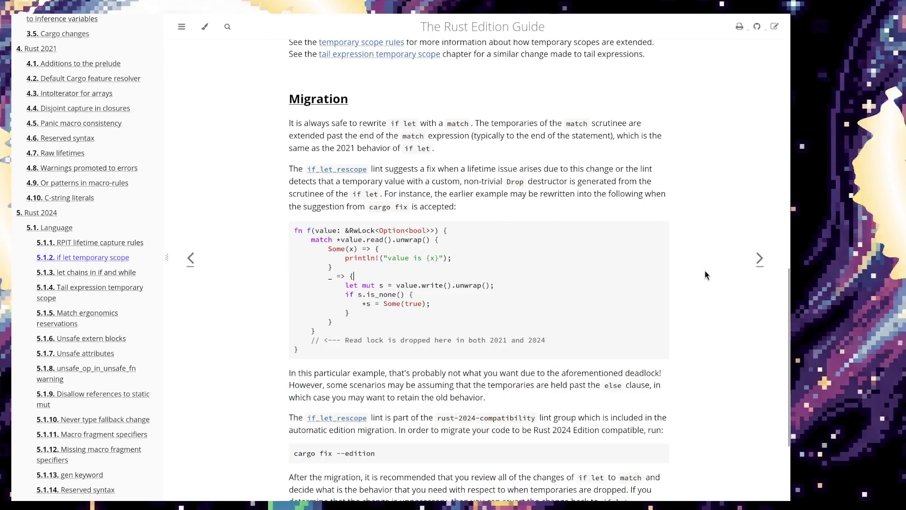